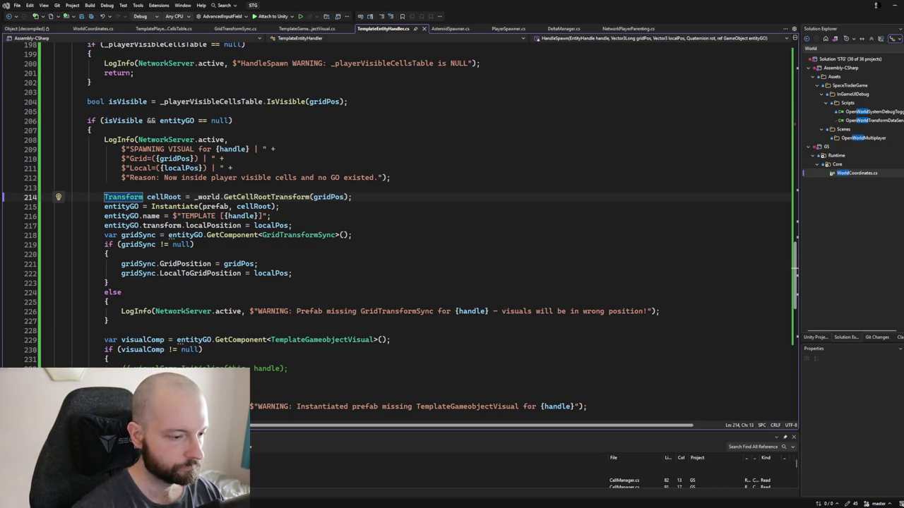
Step: Select all of TemplateEntityHandler.cs, then switch to GridTransformSync.cs and select all of it
key("ctrl+a")
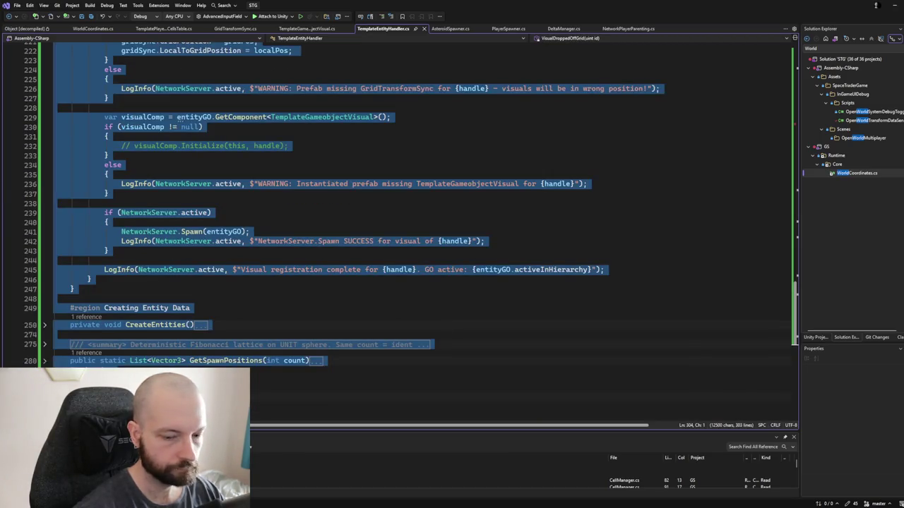
key("alt+Tab")
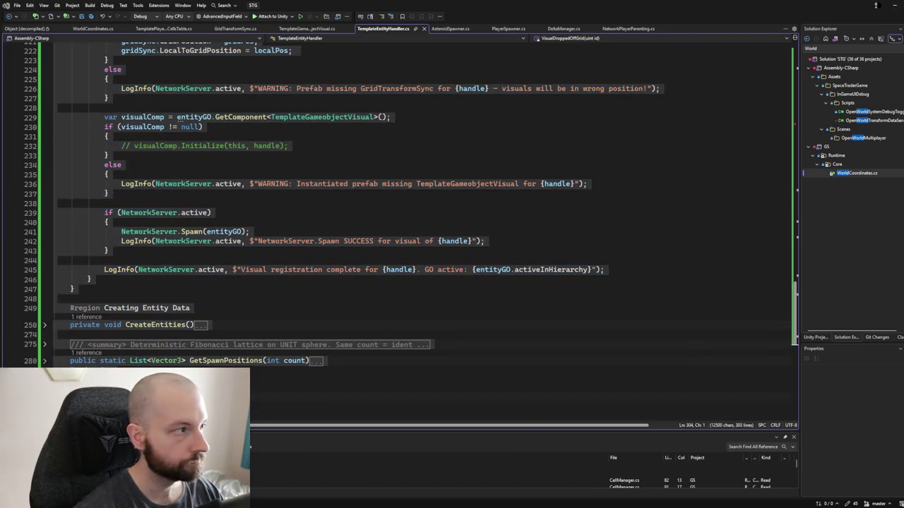
left_click(165, 28)
left_click(236, 28)
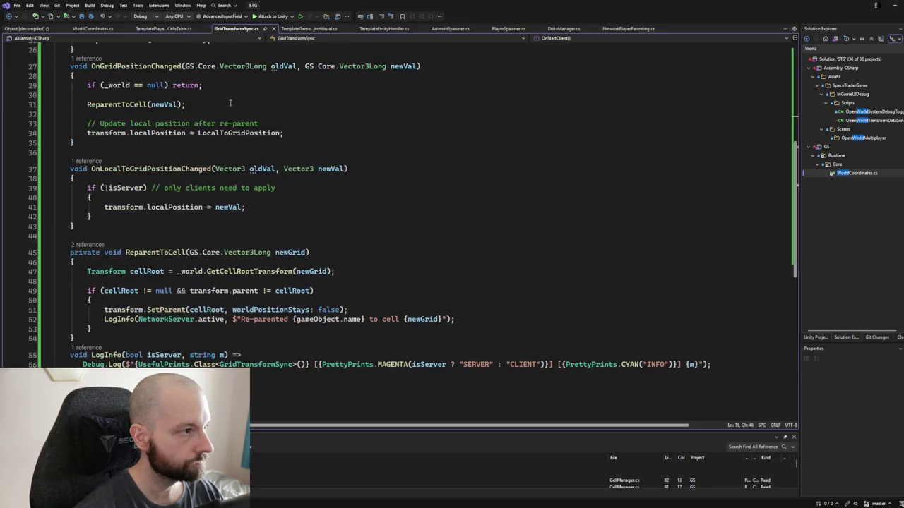
key("ctrl+a")
scroll(226, 107, "up", 7)
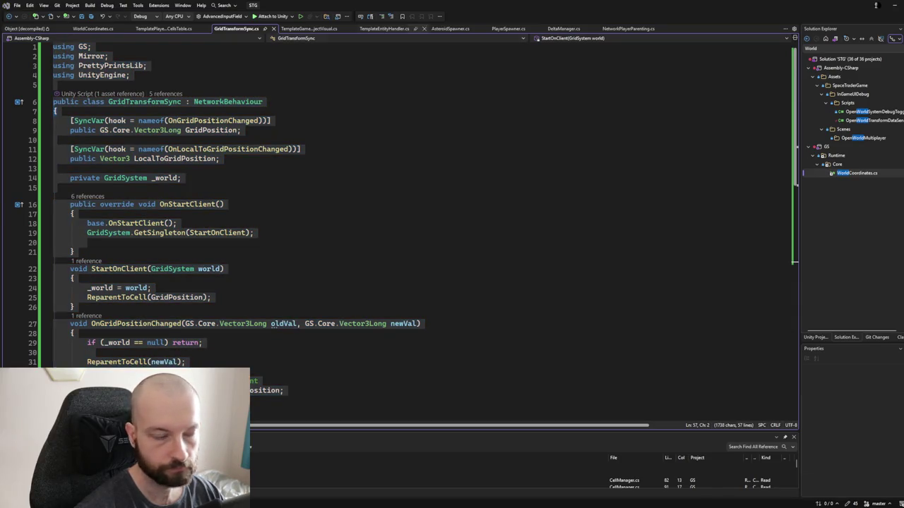
Step: Review the visible-cells table script, close the decompiled Object tab and open TemplateGameobjectVisual.cs
left_click(165, 28)
key("ctrl+a")
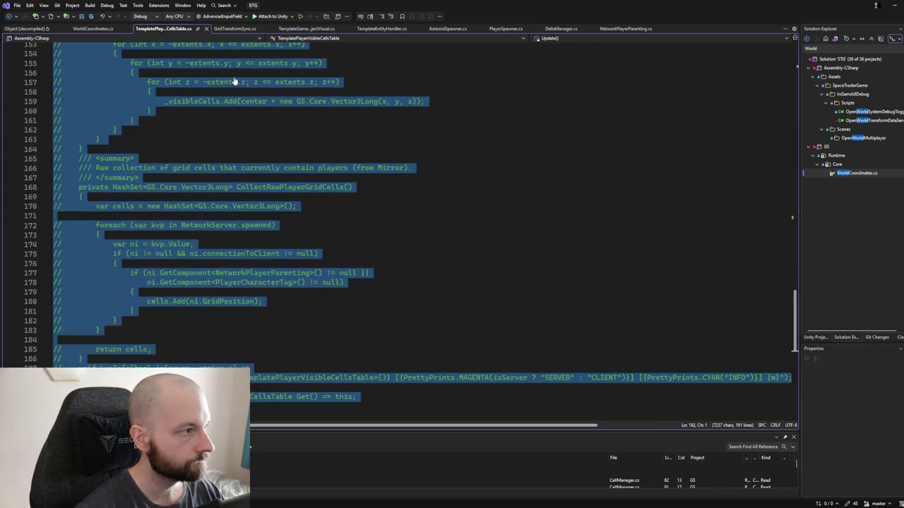
left_click(171, 63)
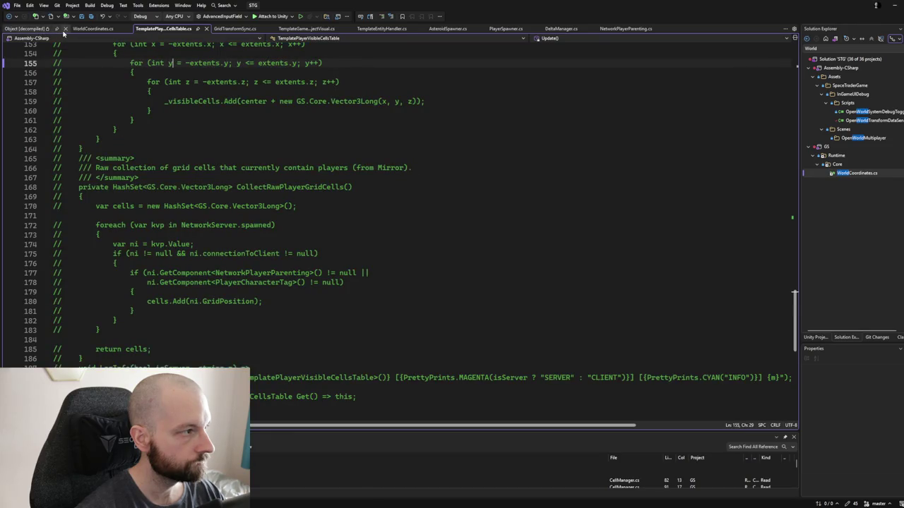
left_click(64, 29)
left_click(219, 29)
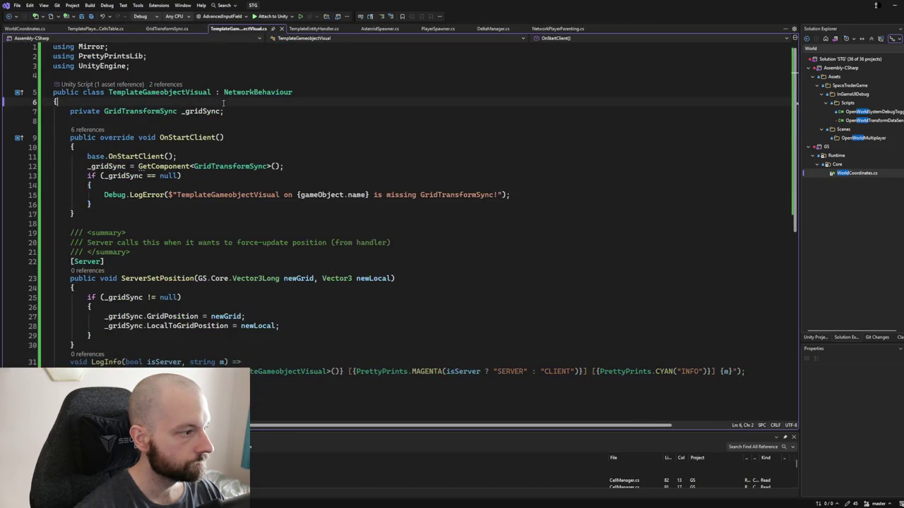
Step: Select all of TemplateGameobjectVisual.cs, then look through the NetworkPlayerParenting, TemplateEntityHandler and AsteroidSpawner scripts
key("ctrl+a")
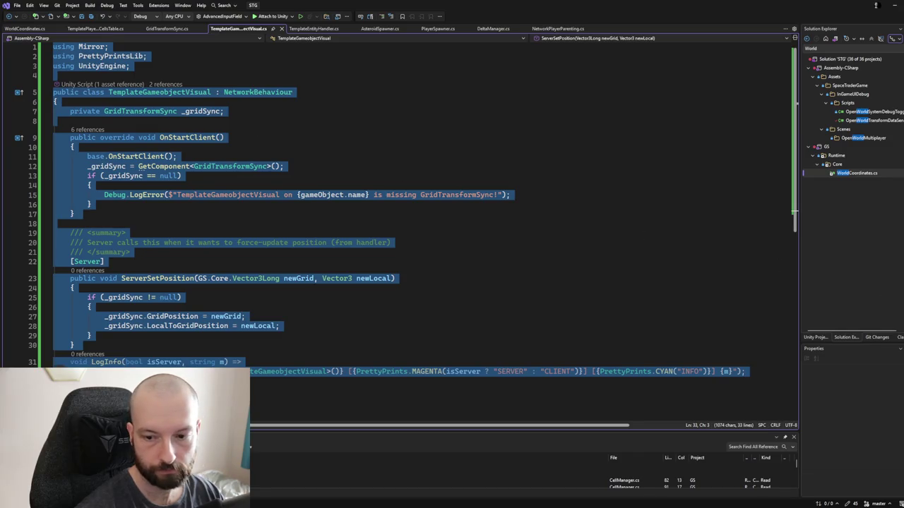
key("alt+Tab")
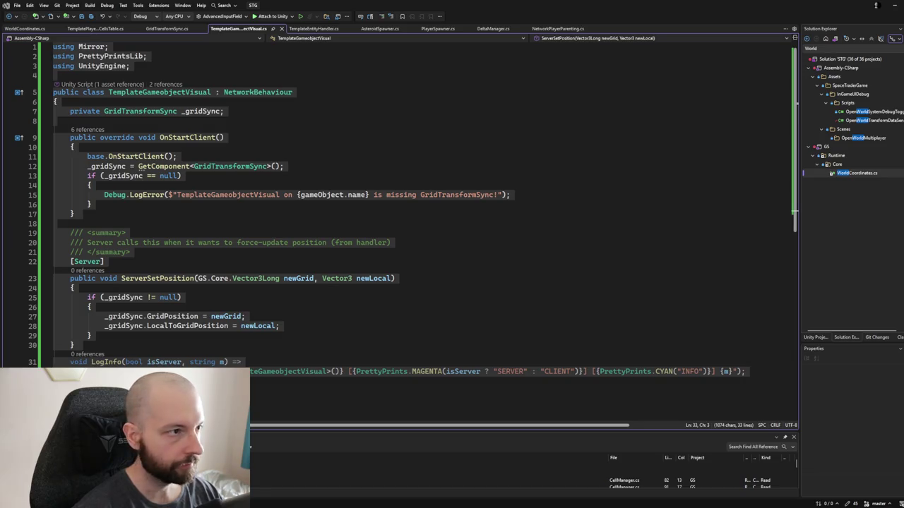
left_click(559, 28)
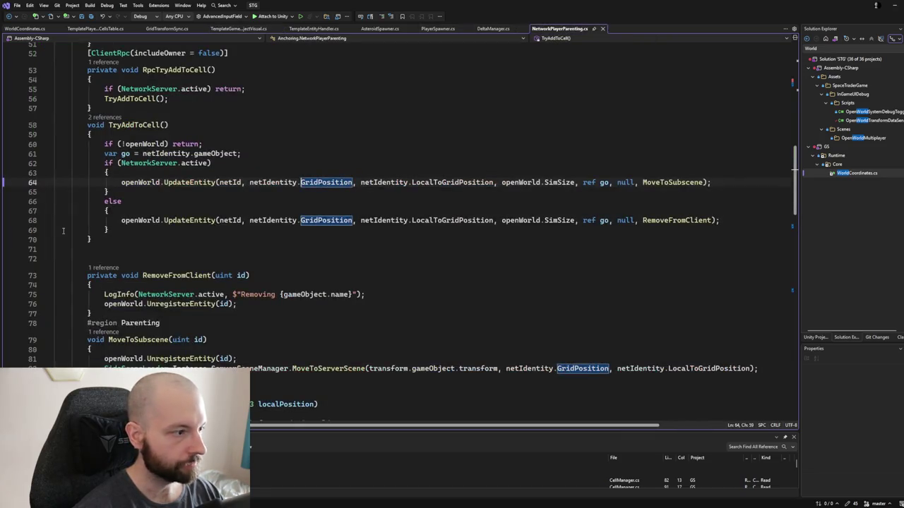
left_click(263, 29)
left_click(311, 29)
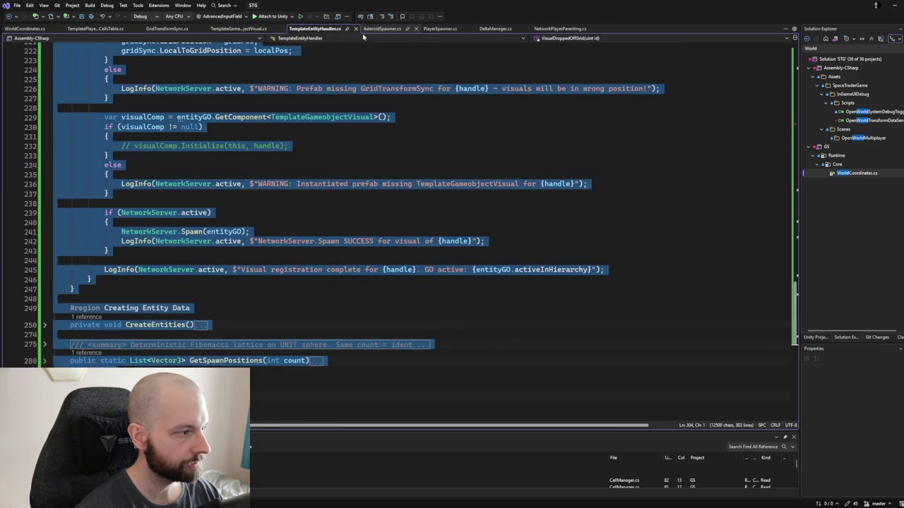
left_click(379, 29)
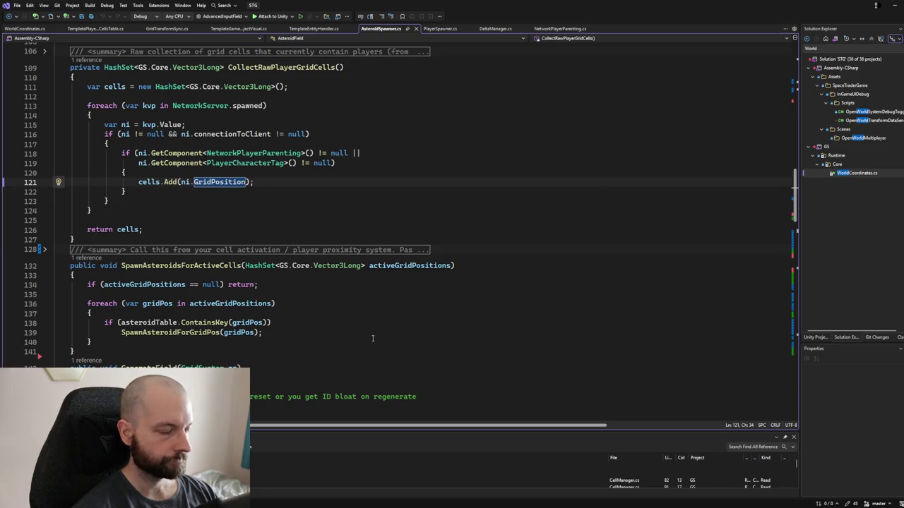
Step: Read through GenerateField in AsteroidSpawner.cs, then go back to HandleSpawn in TemplateEntityHandler.cs
scroll(372, 338, "up", 6)
scroll(372, 338, "up", 4)
scroll(360, 333, "down", 10)
scroll(360, 333, "down", 5)
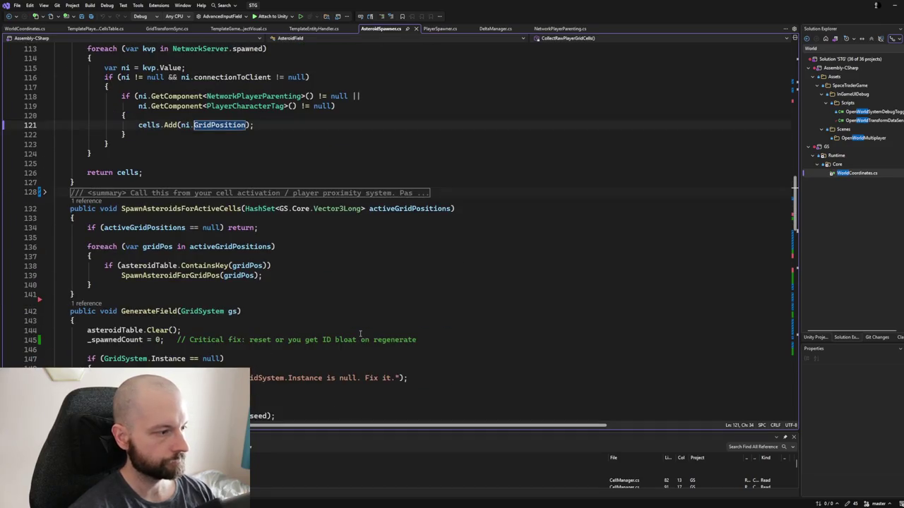
scroll(360, 334, "down", 1)
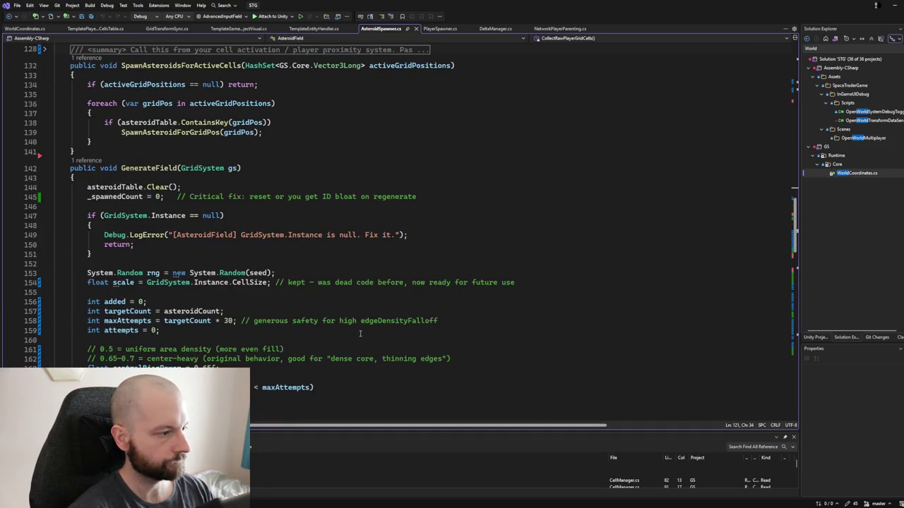
scroll(287, 343, "down", 4)
scroll(288, 343, "down", 3)
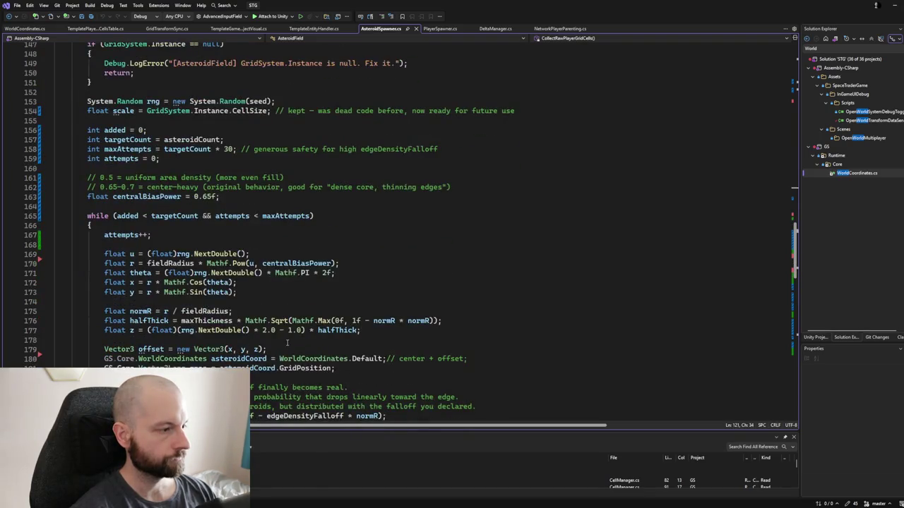
left_click(345, 28)
scroll(164, 167, "up", 8)
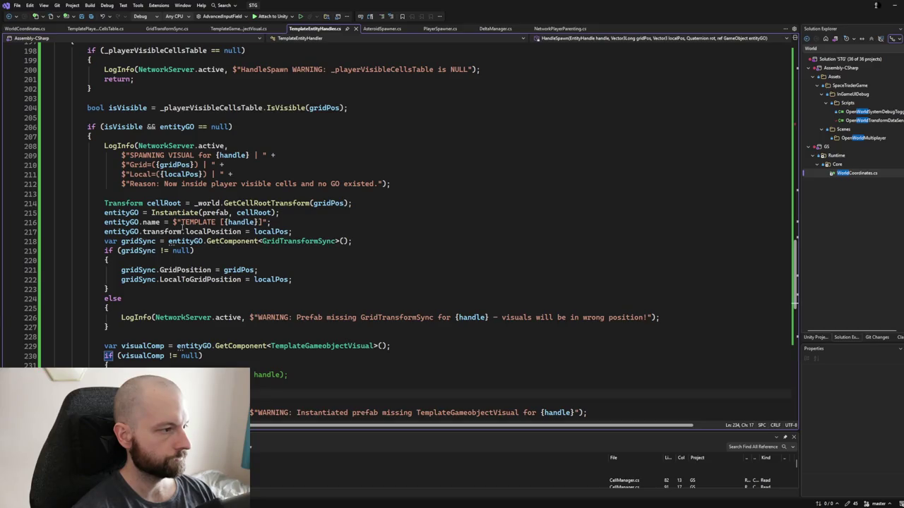
Step: In GridTransformSync.cs, jump to OnLocalToGridPositionChanged and highlight the ReparentToCell references
scroll(182, 228, "down", 3)
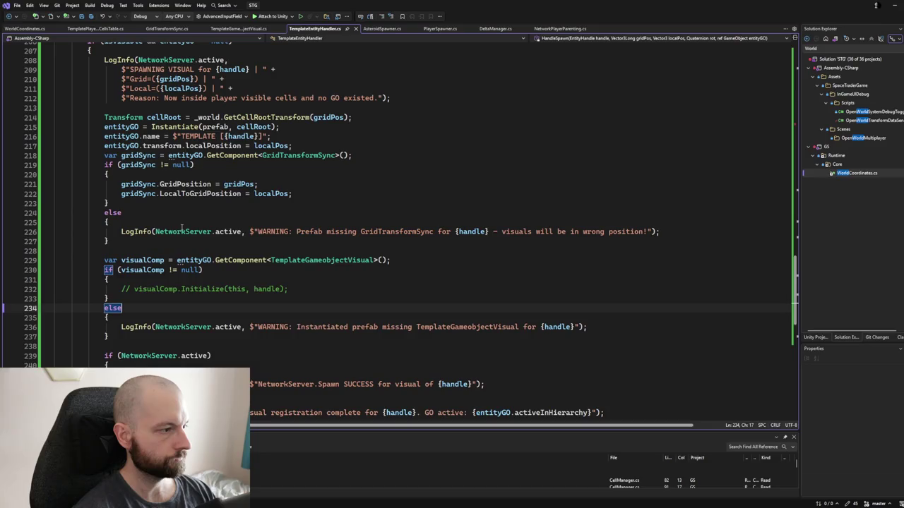
left_click(238, 28)
left_click(167, 28)
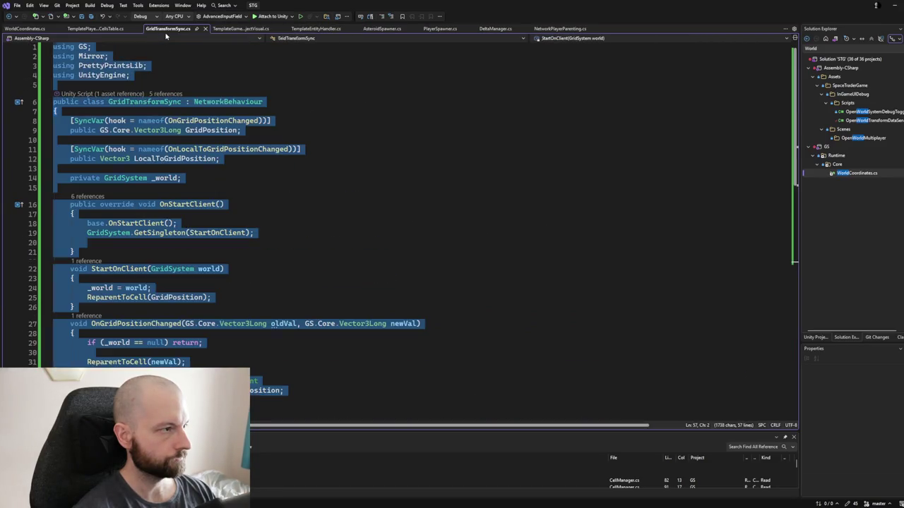
left_click(214, 144)
scroll(179, 165, "down", 3)
scroll(178, 165, "down", 4)
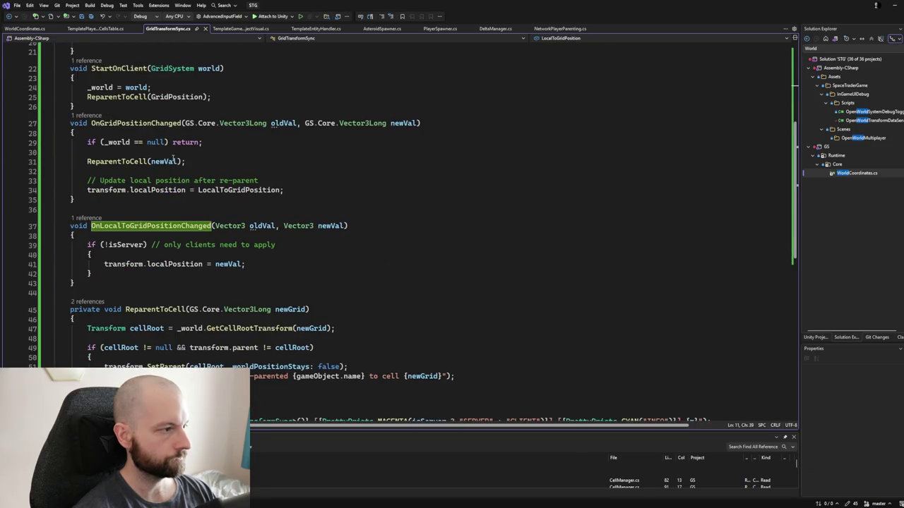
scroll(173, 158, "up", 7)
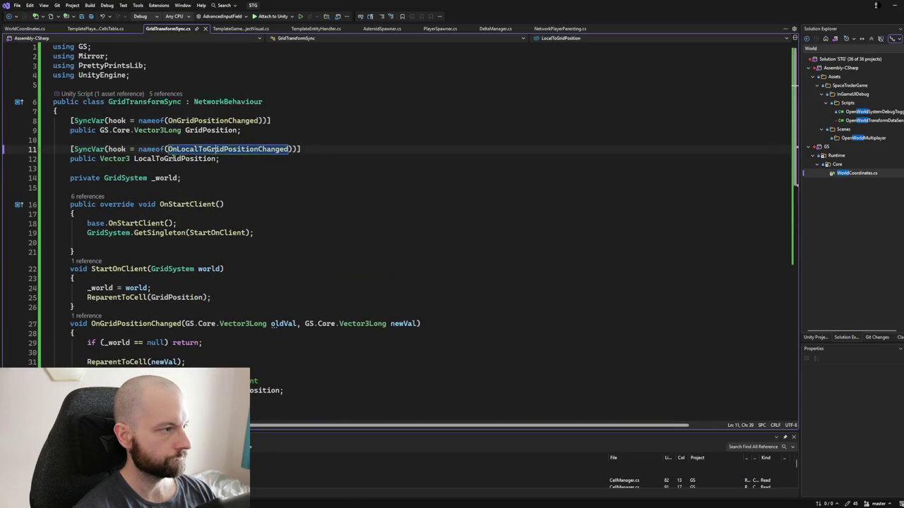
scroll(173, 158, "down", 4)
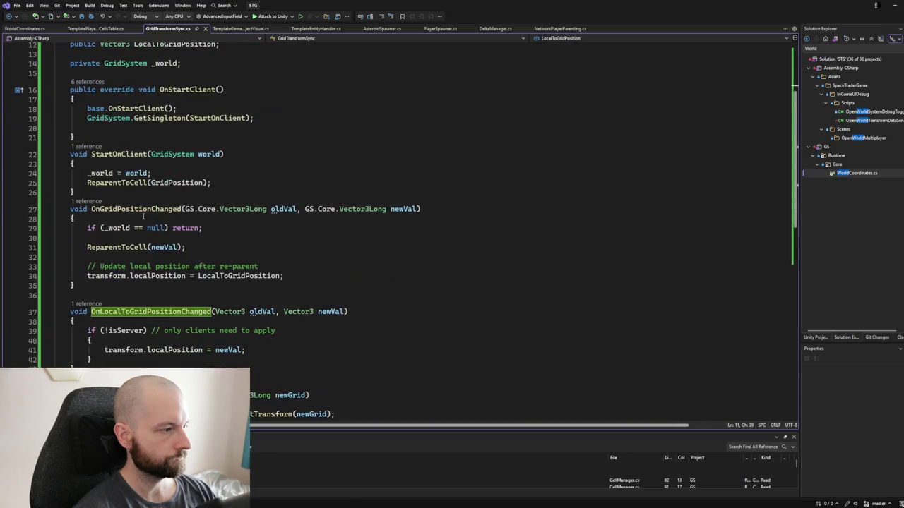
left_click(134, 183)
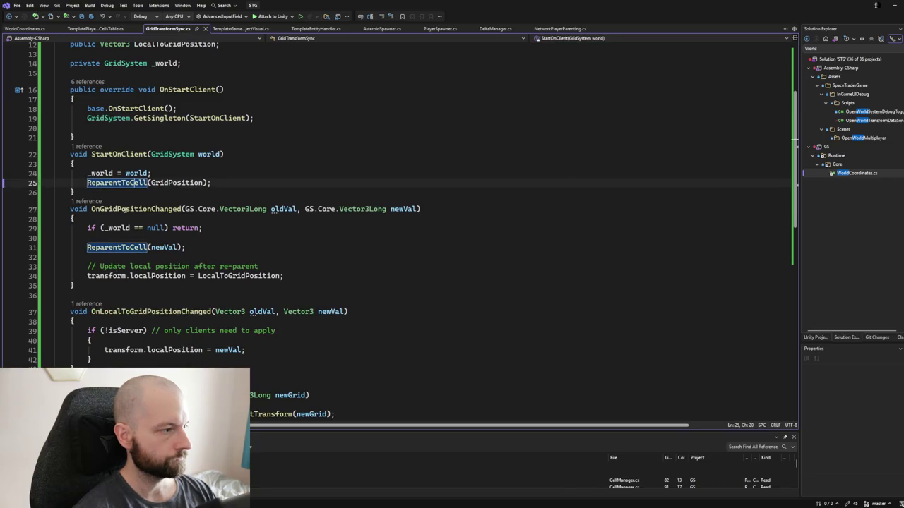
Step: Copy 'transform.localPosition = LocalToGridPosition;' onto a new line after ReparentToCell(GridPosition); in StartOnClient
left_click_drag(87, 276, 284, 276)
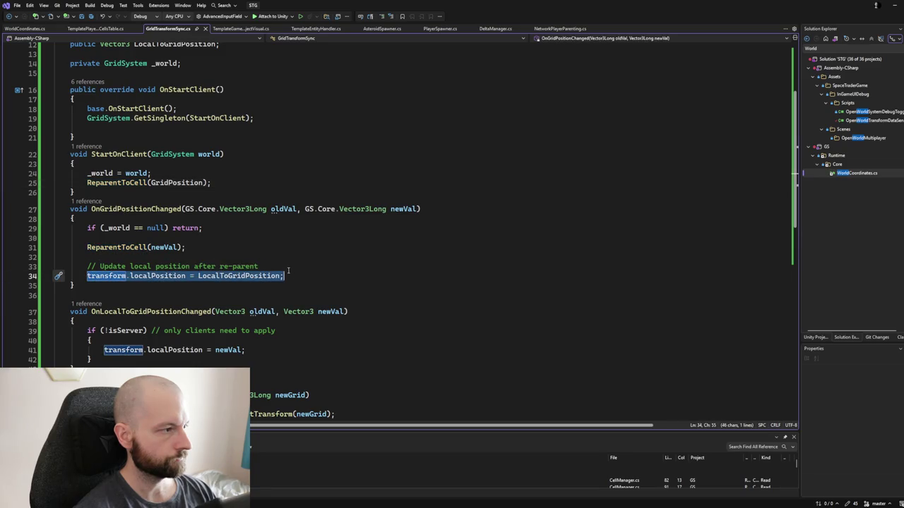
key("ctrl+c")
left_click(228, 182)
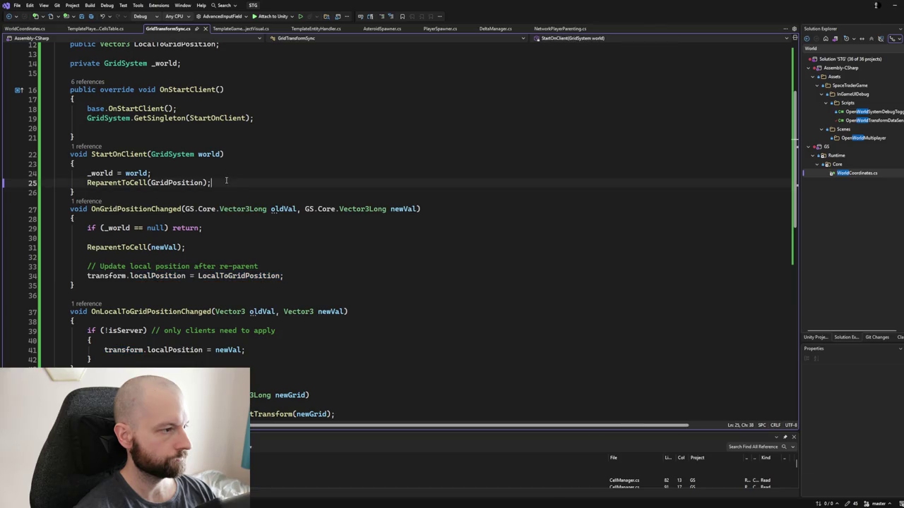
key("Return")
key("ctrl+v")
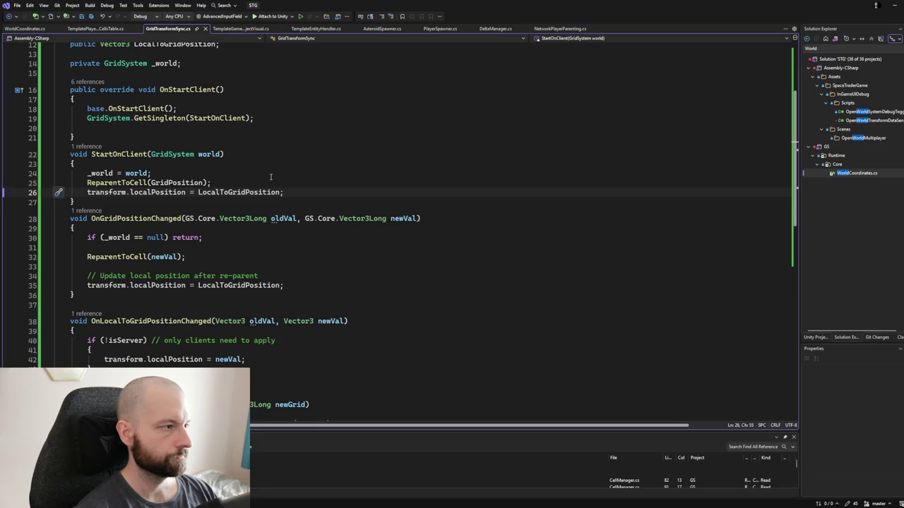
scroll(270, 176, "up", 3)
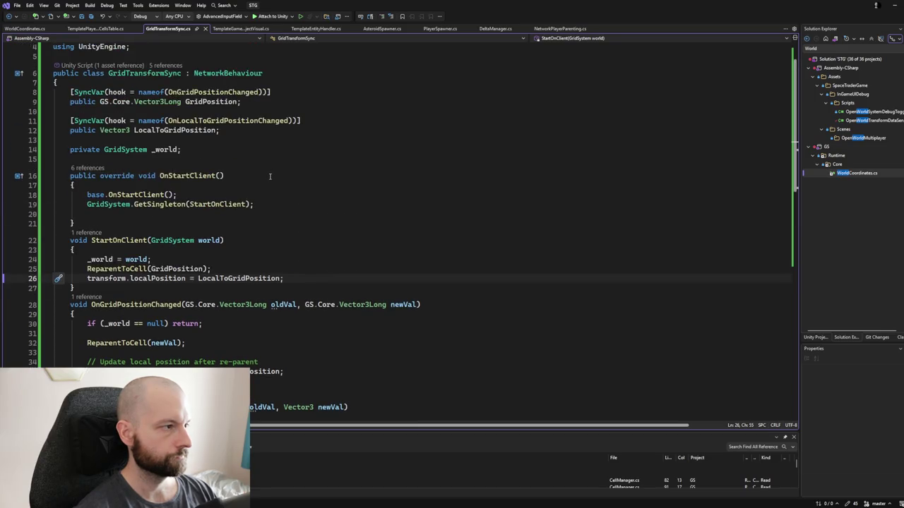
scroll(269, 176, "down", 9)
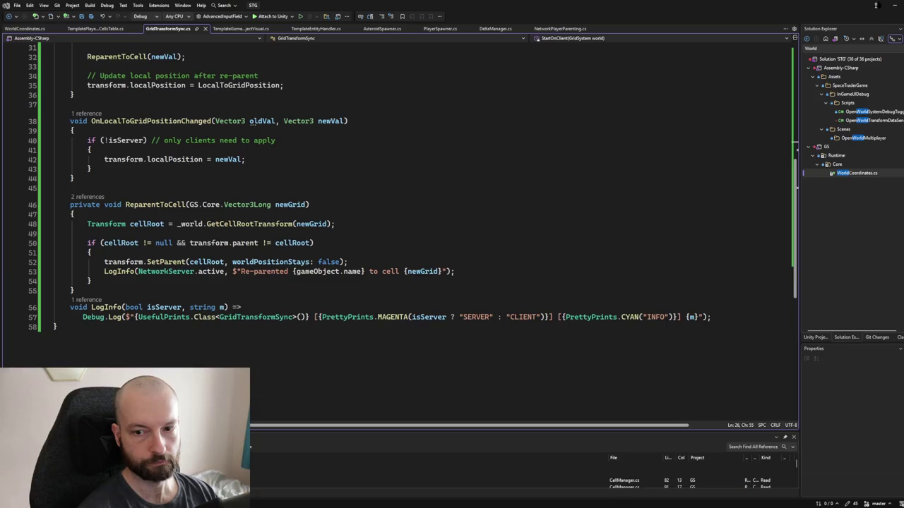
key("alt+Tab")
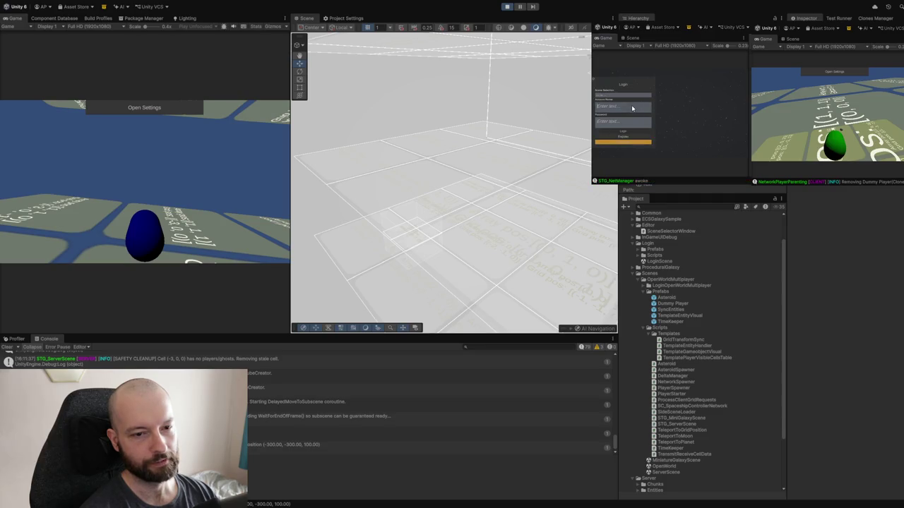
Step: Register the second client from its Login panel and enter the game world
left_click(606, 137)
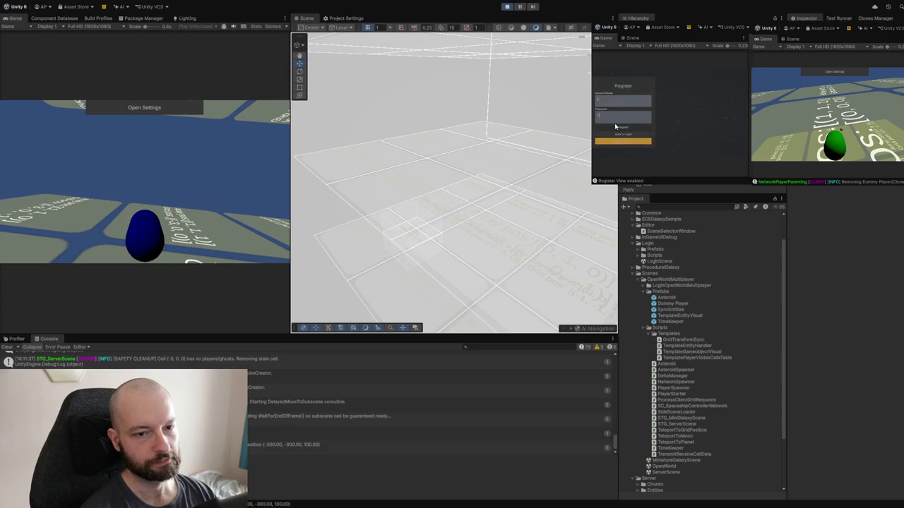
left_click(612, 129)
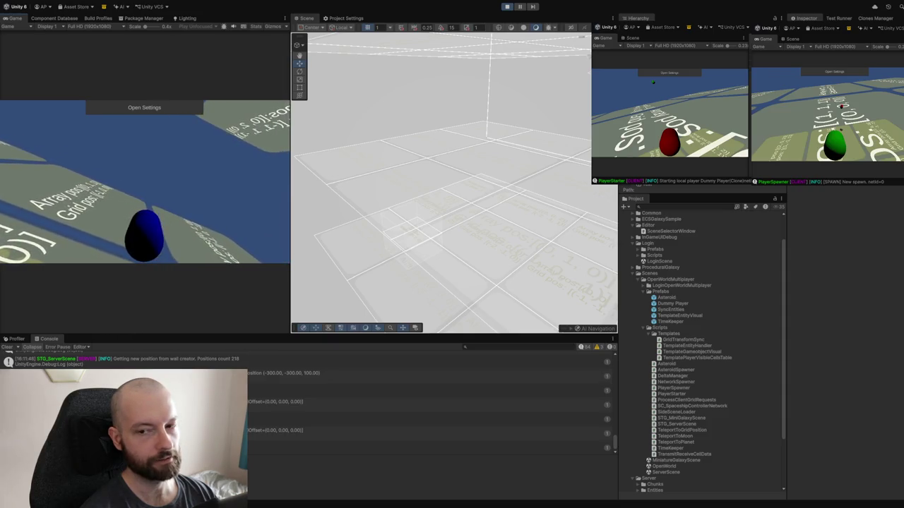
Step: Orbit the middle client's camera around the red player to inspect the nearby grid labels
left_click_drag(653, 82, 670, 122)
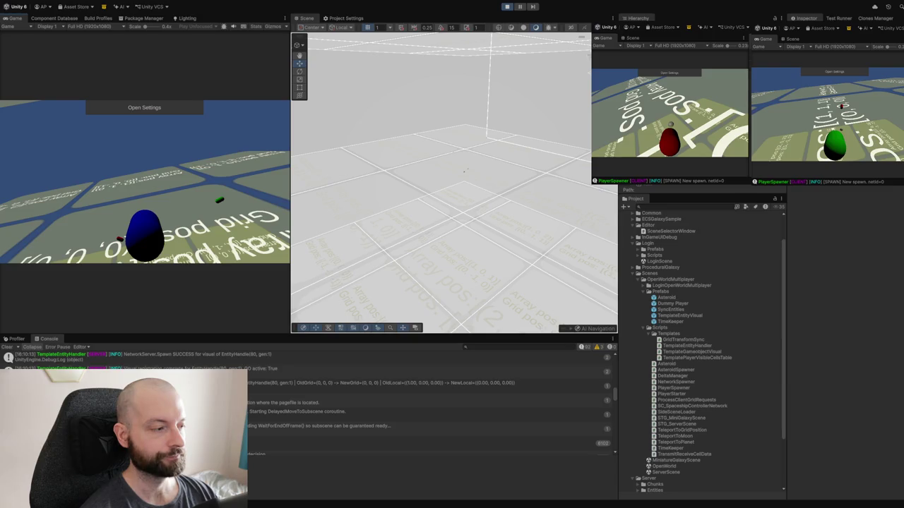
Step: Read the pagefile console message, enlarge the Profiler to show CPU Usage, and enter Play Mode
left_click(423, 402)
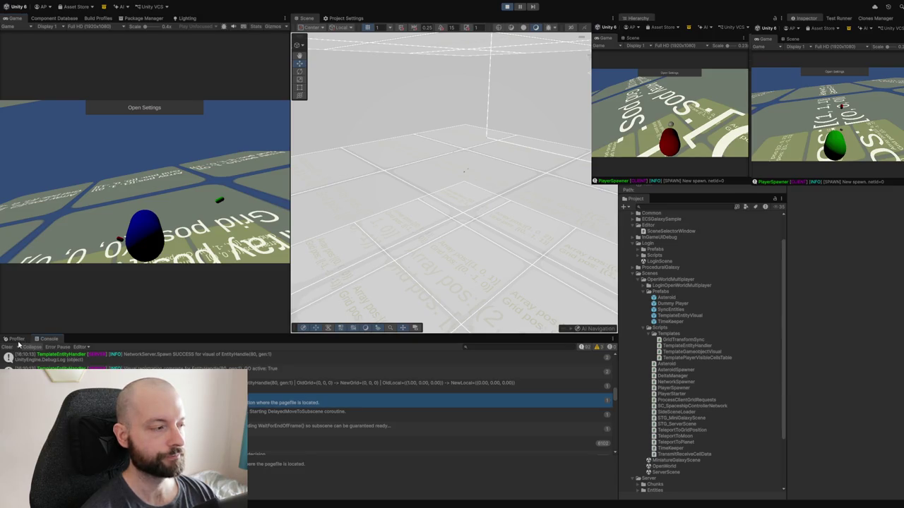
left_click(15, 340)
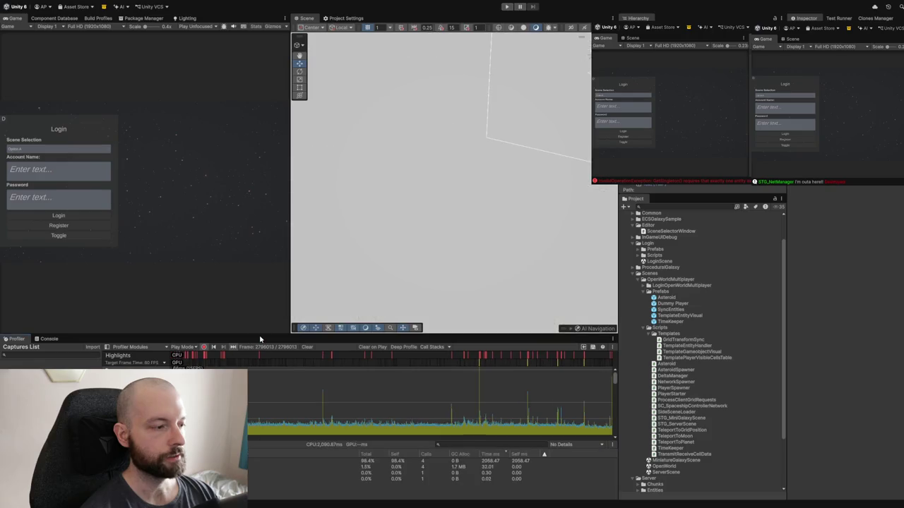
mouse_move(249, 334)
left_mouse_down()
mouse_move(276, 277)
mouse_move(297, 259)
left_mouse_up()
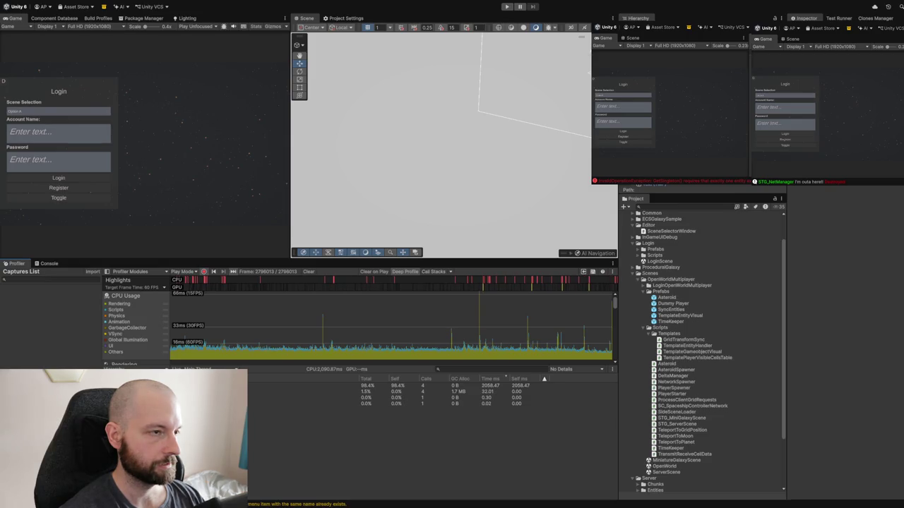
key("ctrl+p")
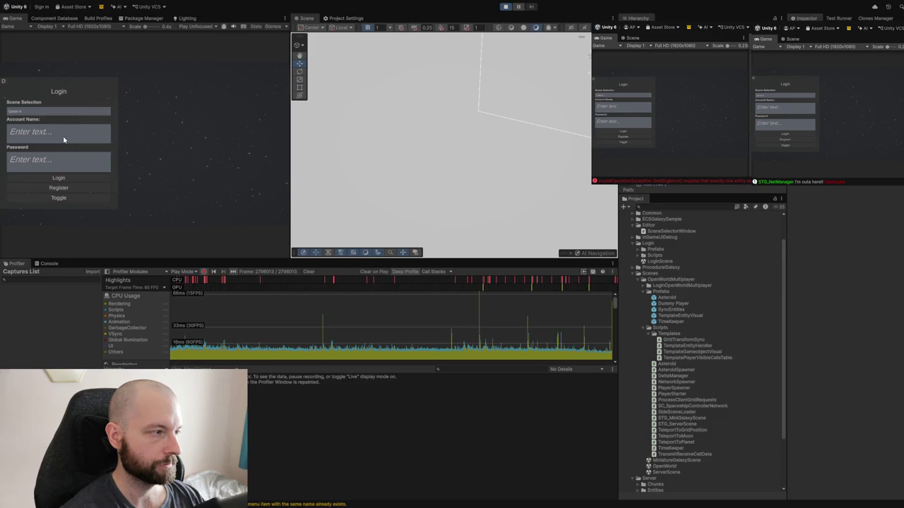
Step: Enter an account name and password, switch the login to Host mode, then select a CPU graph frame
left_click(61, 139)
type("a")
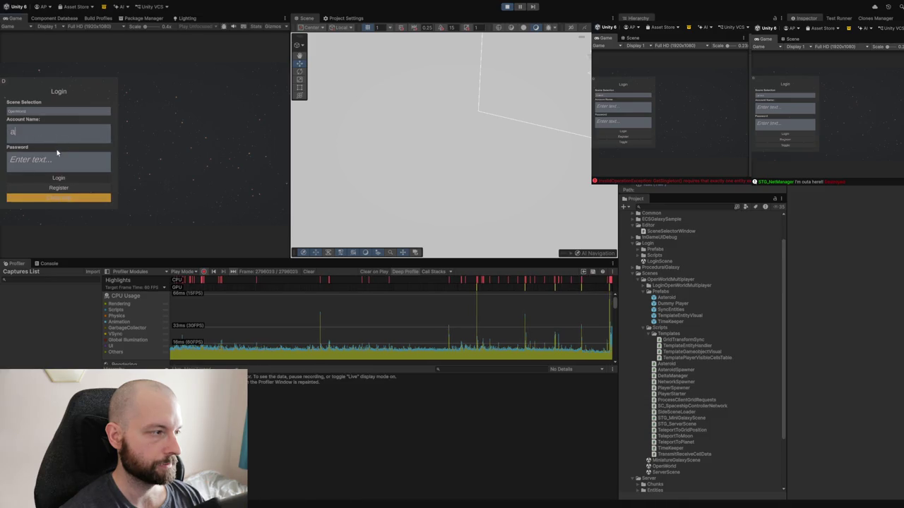
left_click(55, 164)
type("a")
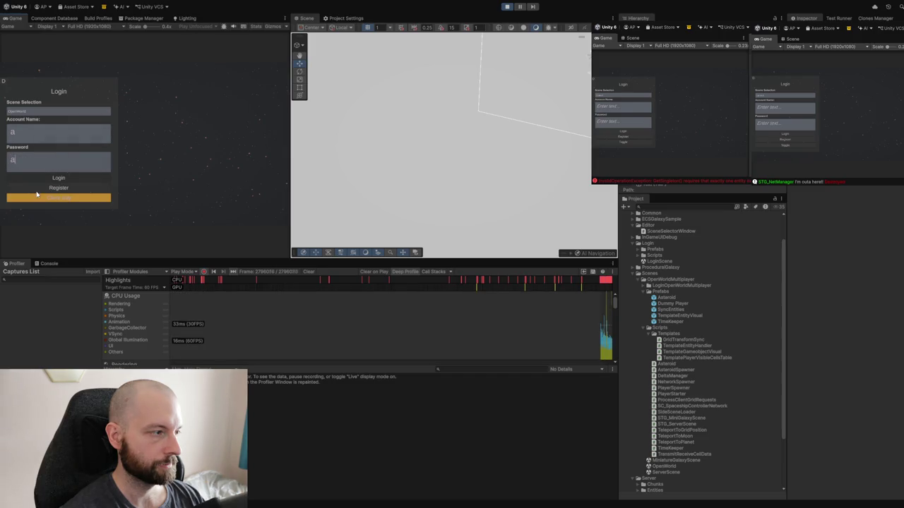
left_click(41, 199)
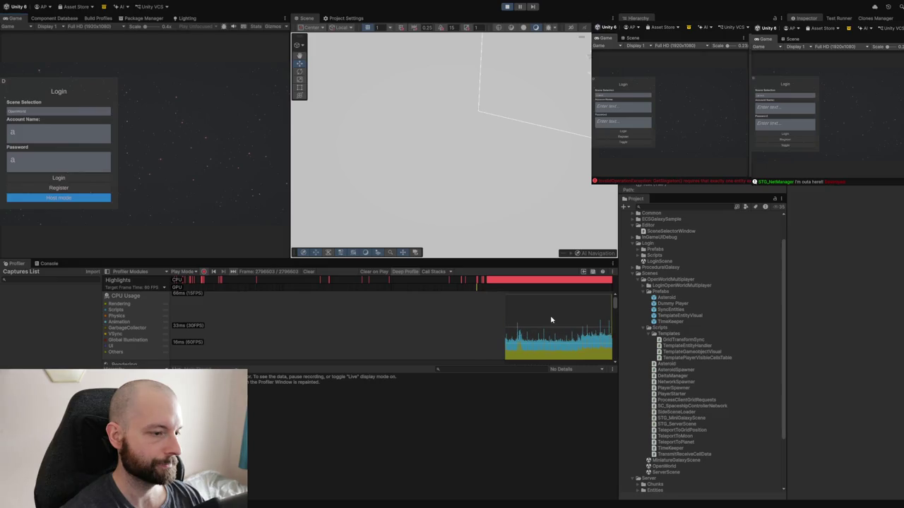
left_click(553, 319)
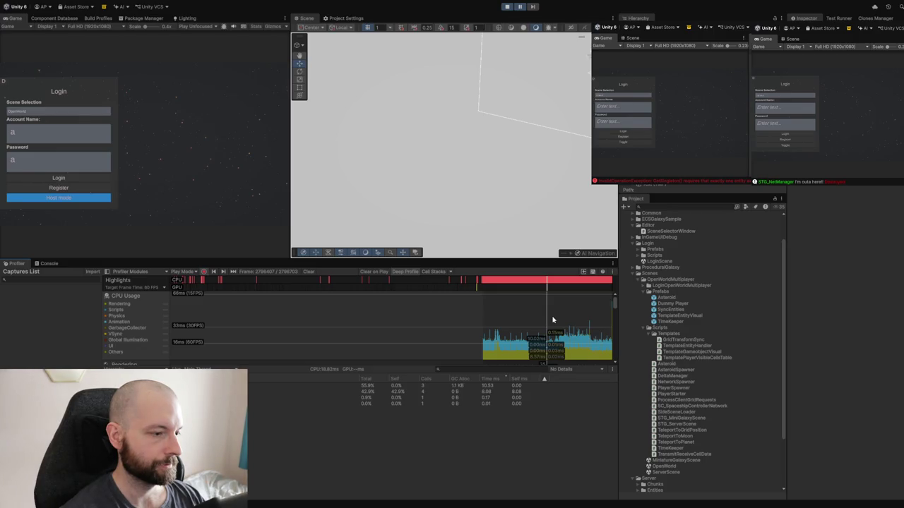
Step: Step through the newest profiled frames and settle on frame 2798948 to view its Hierarchy timings
left_click(570, 318)
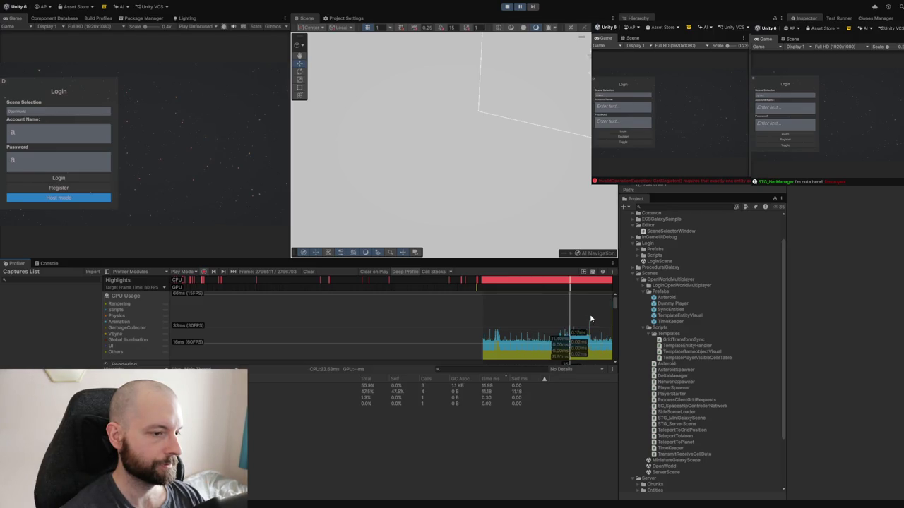
left_click(591, 319)
left_click(609, 319)
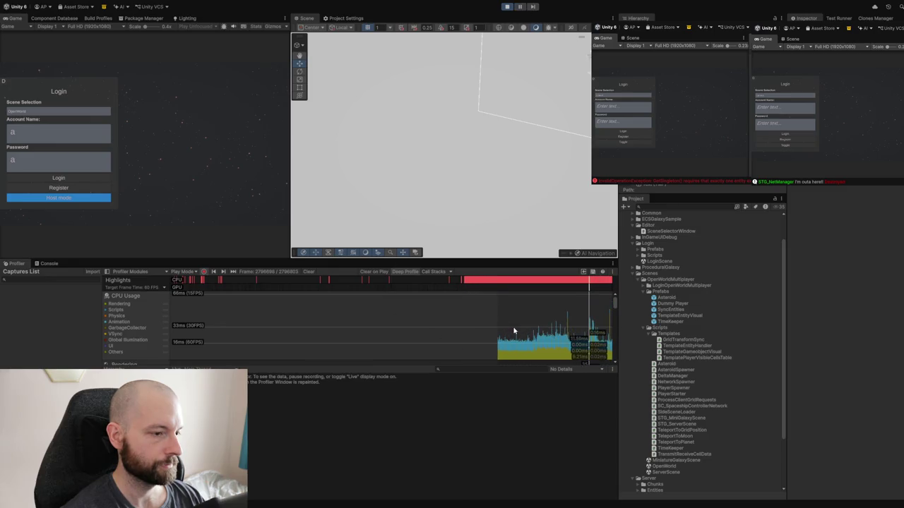
left_click(555, 317)
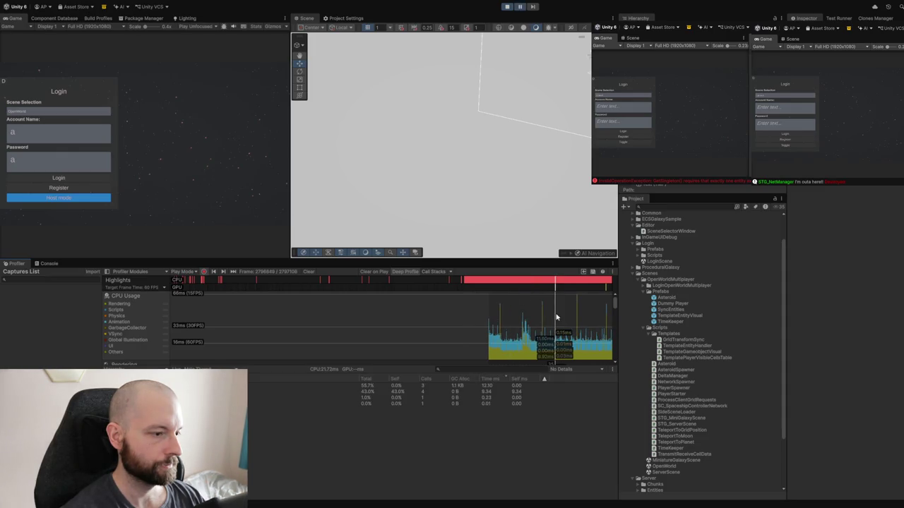
left_click_drag(556, 317, 578, 317)
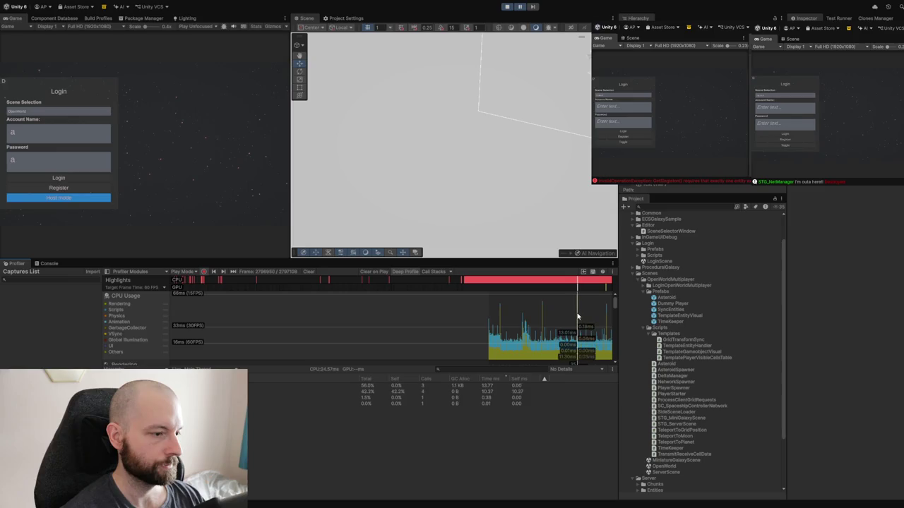
left_click(577, 317)
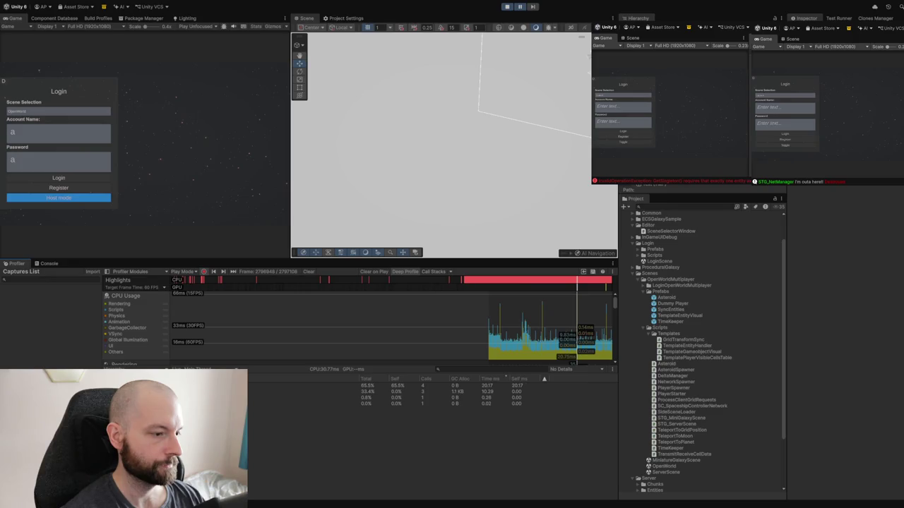
Step: Expand the 33.4% entry, RenderPlayModeViewCameras and RenderPipelineManager.DoRenderLoop_Internal in the Hierarchy
key("Right")
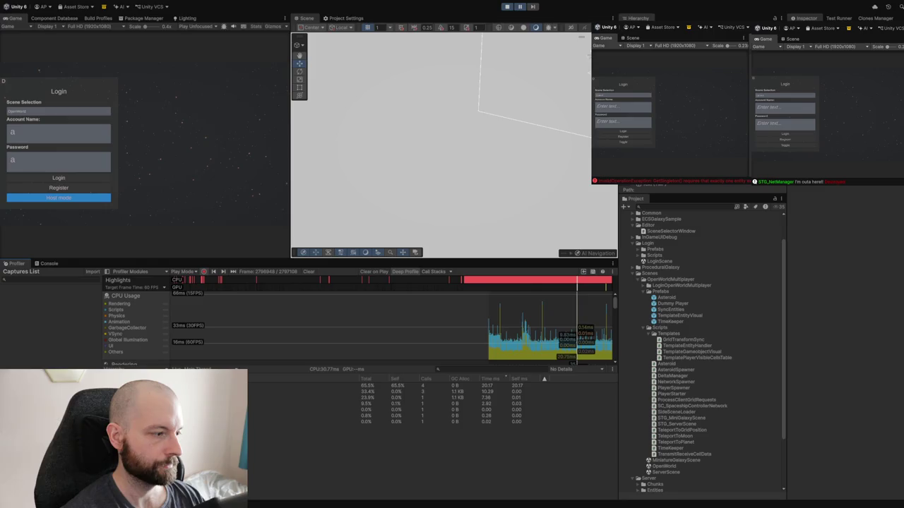
left_click(424, 398)
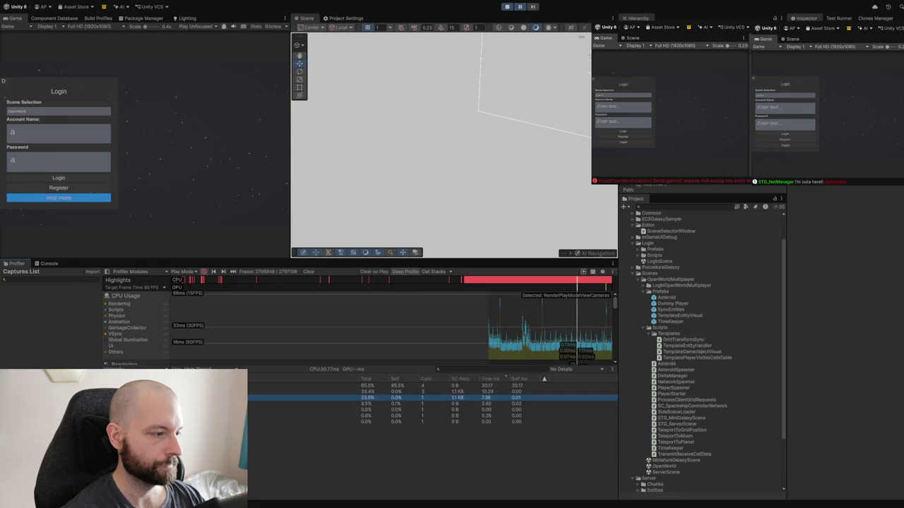
key("Right")
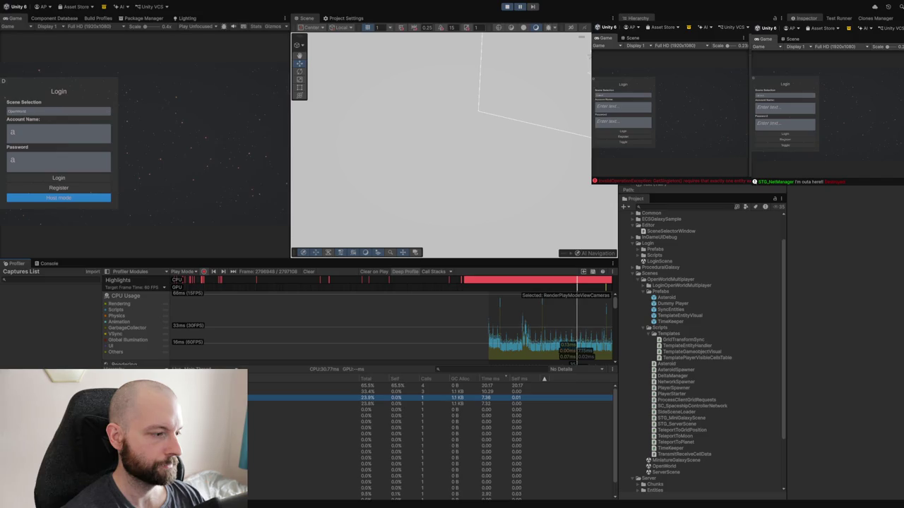
left_click(423, 422)
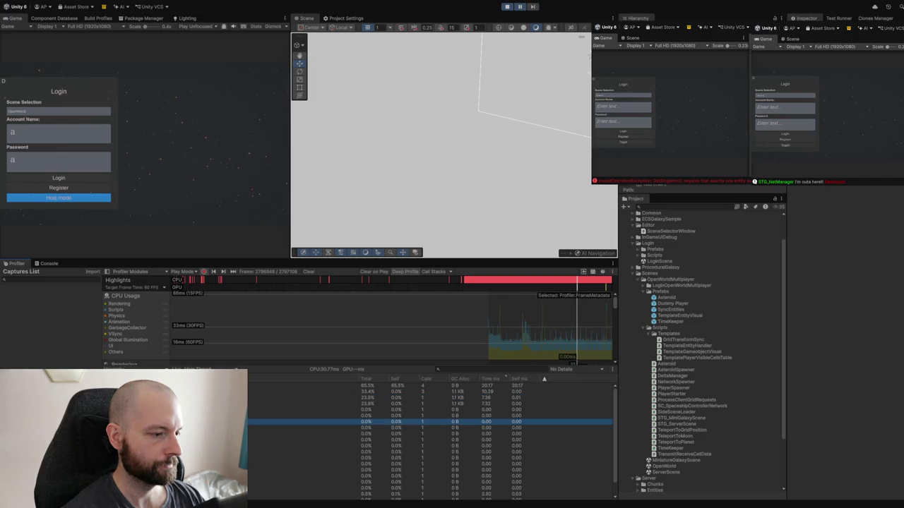
left_click(476, 405)
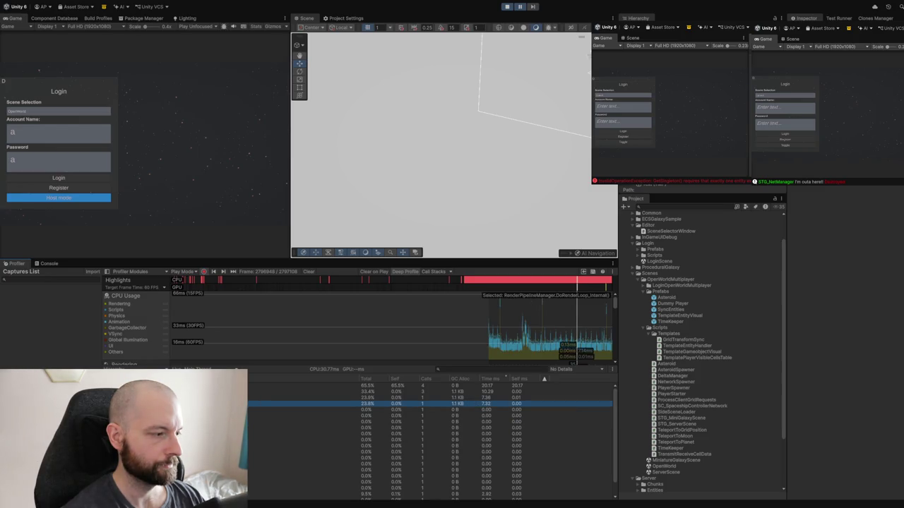
key("Right")
key("Right")
key("Right")
Step: Select the 23.6% rendering entry and expand its deeper rendering calls
left_click(396, 451)
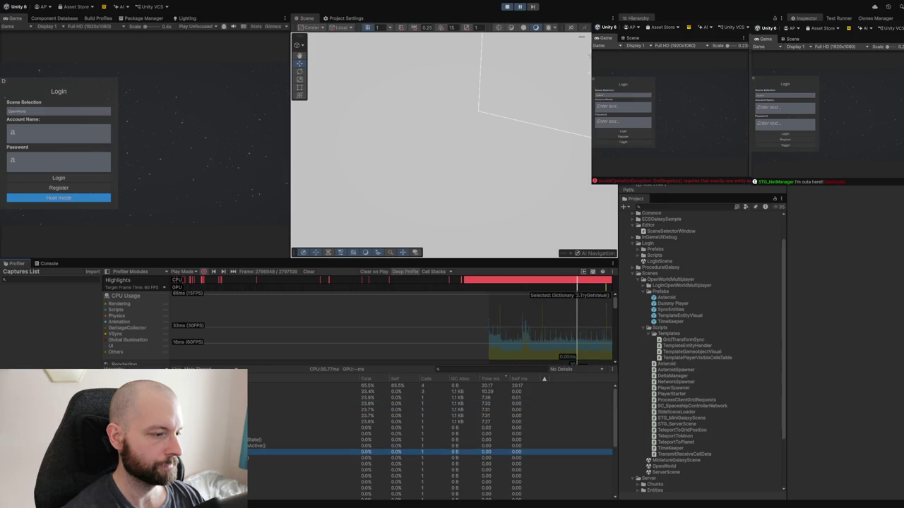
left_click(469, 427)
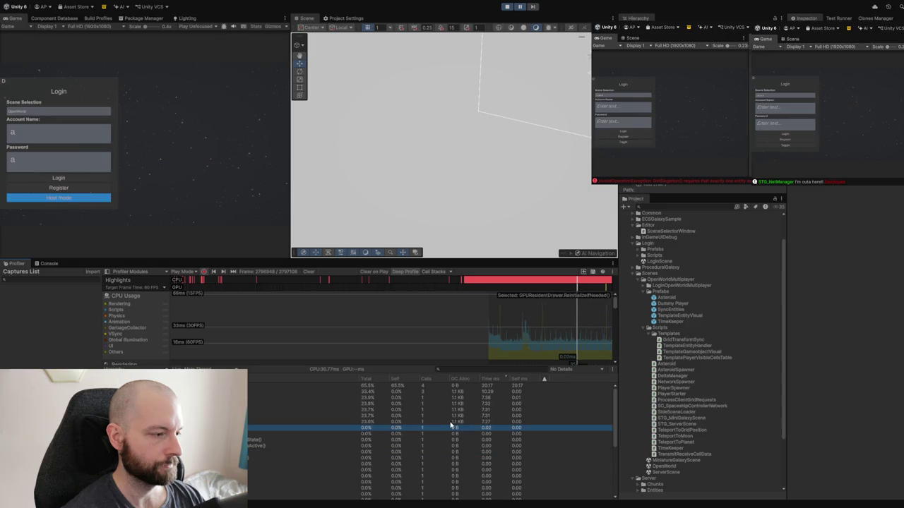
left_click(452, 422)
key("Right")
key("Right")
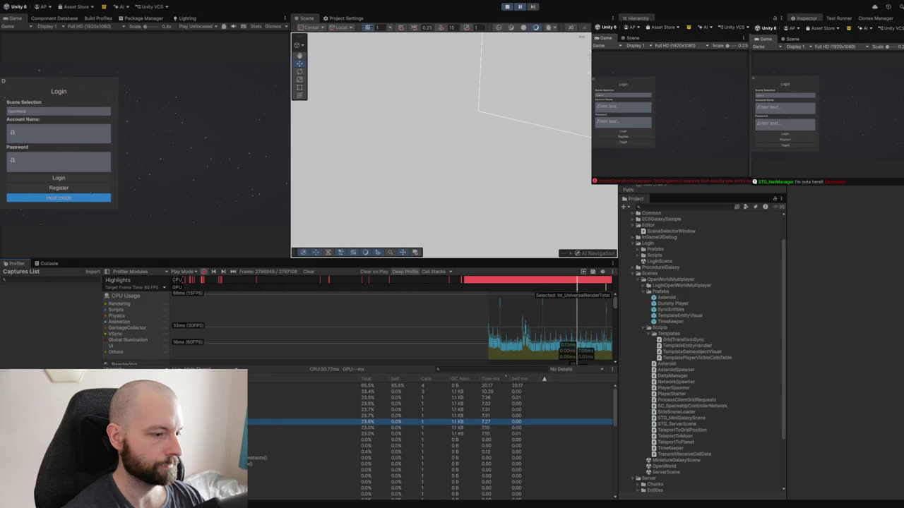
key("Right")
key("Right")
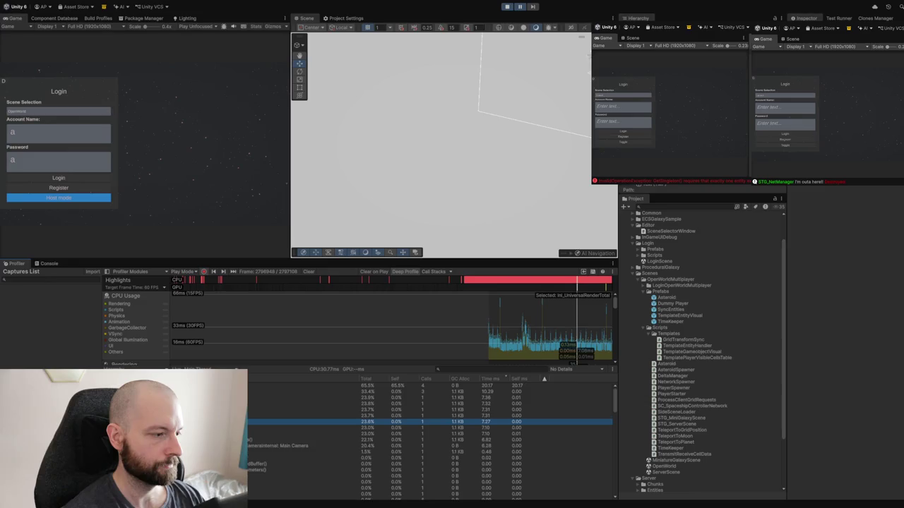
Step: Expand Camera.Internal: Main Camera and ExecuteRenderGraph down to RenderGraph.Execute, then move to an earlier frame
left_click(297, 446)
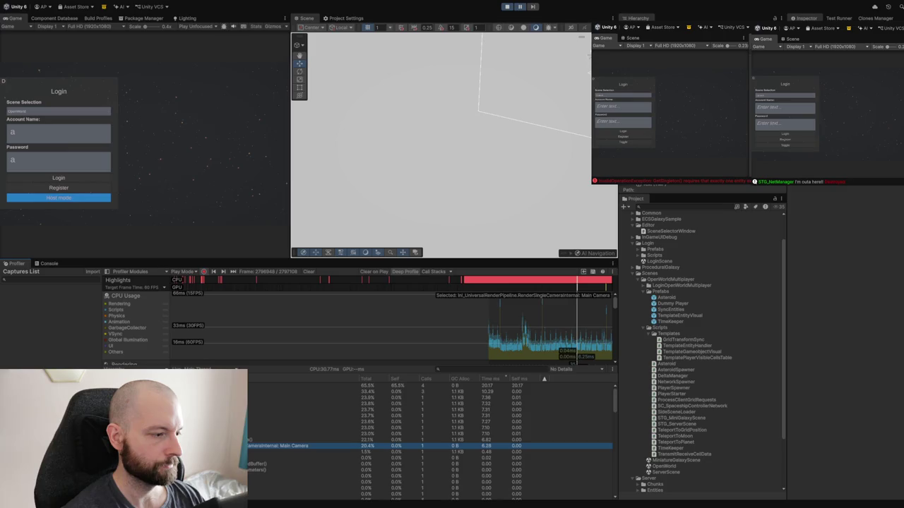
key("Right")
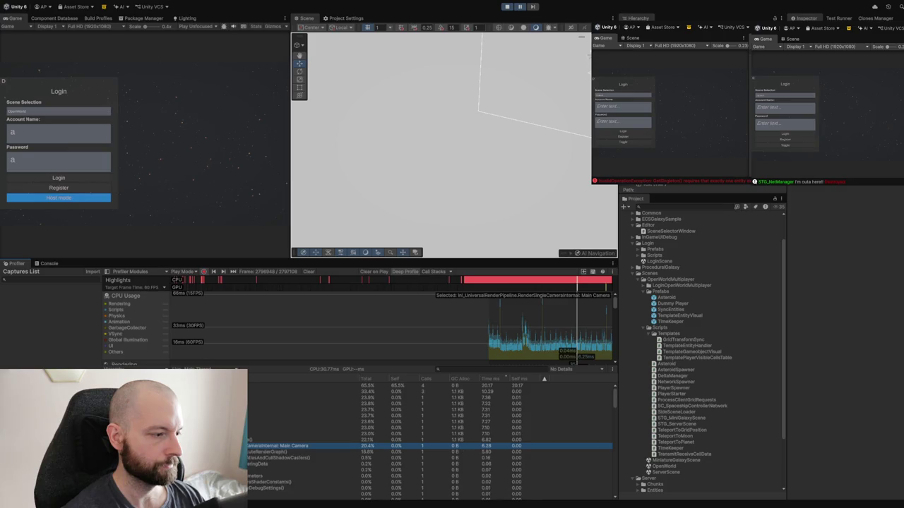
left_click(275, 452)
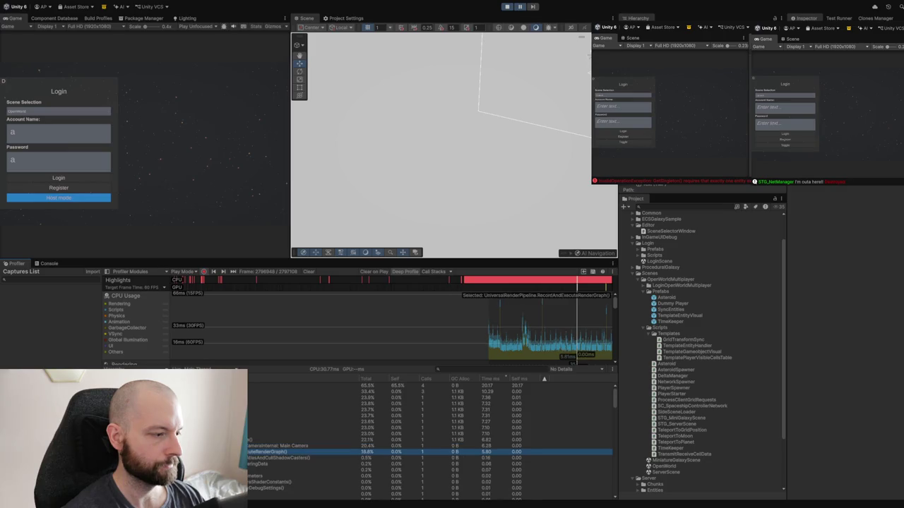
key("Right")
key("Down")
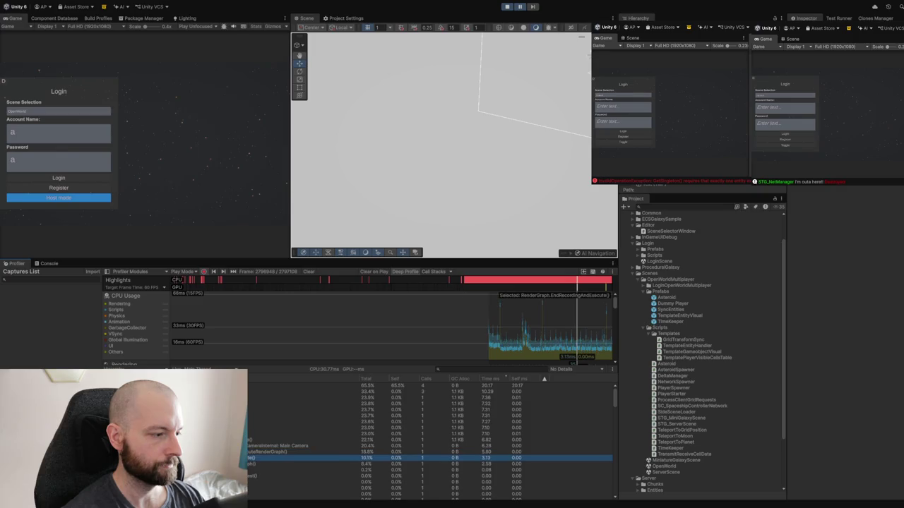
key("Right")
key("Down")
key("Down")
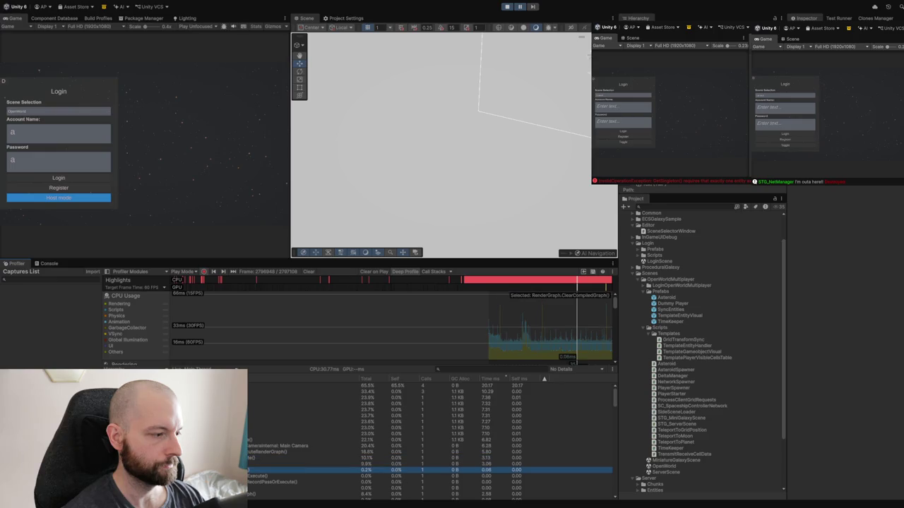
key("Up")
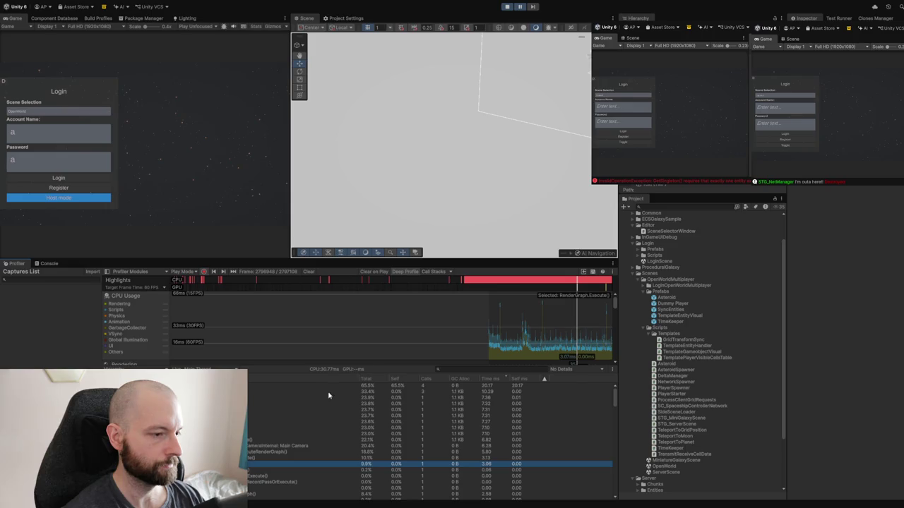
left_click_drag(569, 337, 556, 337)
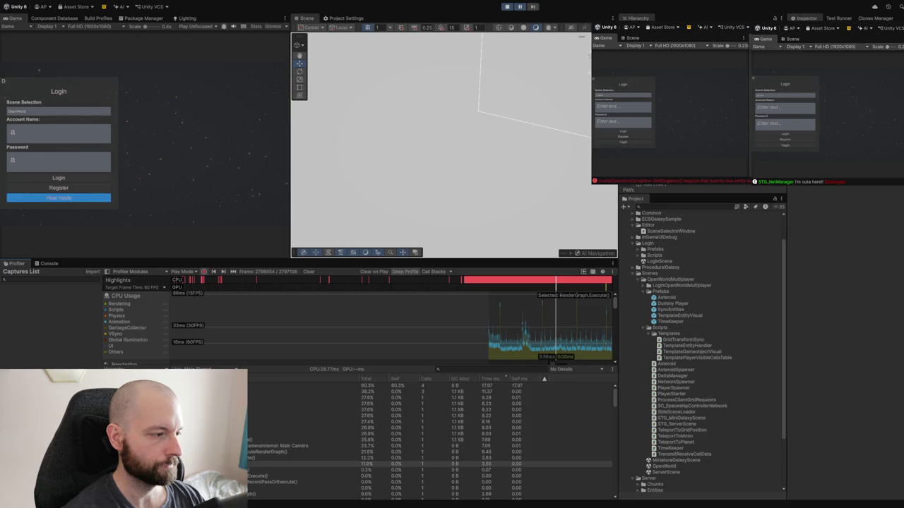
Step: Collapse the rendering subtree and review PlayerLoop, RenderPlayModeViewCameras and EditorLoop in an earlier frame
key("Left")
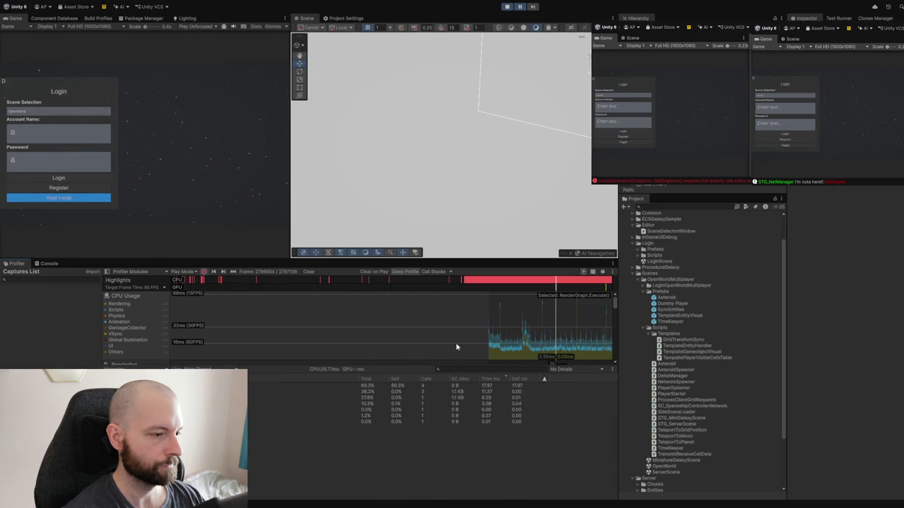
left_click(483, 392)
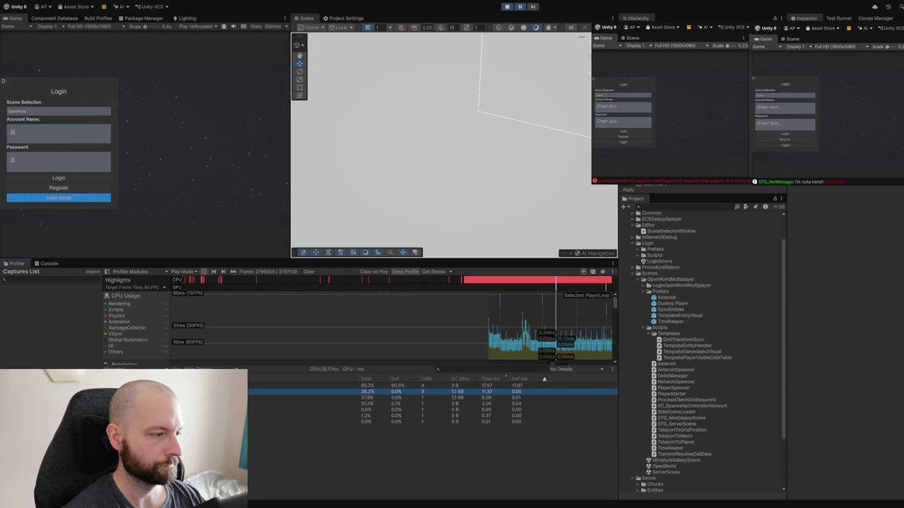
left_click(541, 318)
left_click_drag(542, 317, 525, 324)
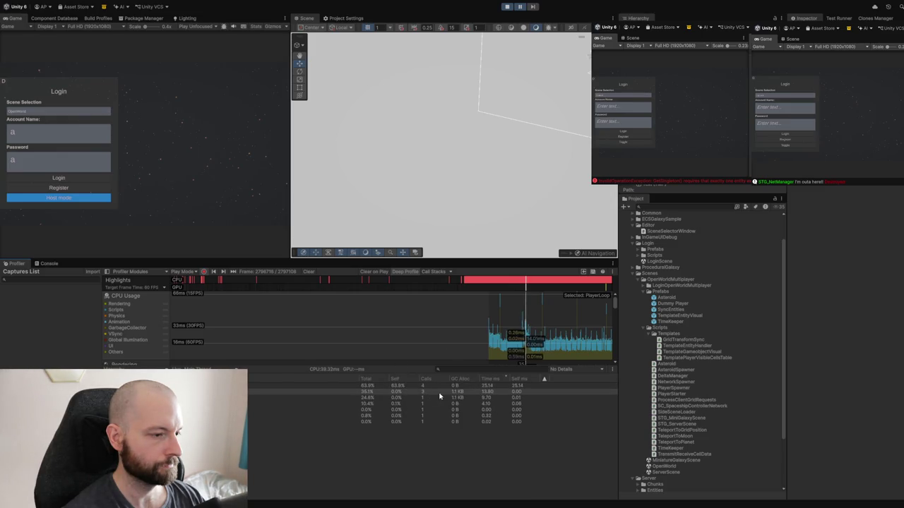
left_click(407, 399)
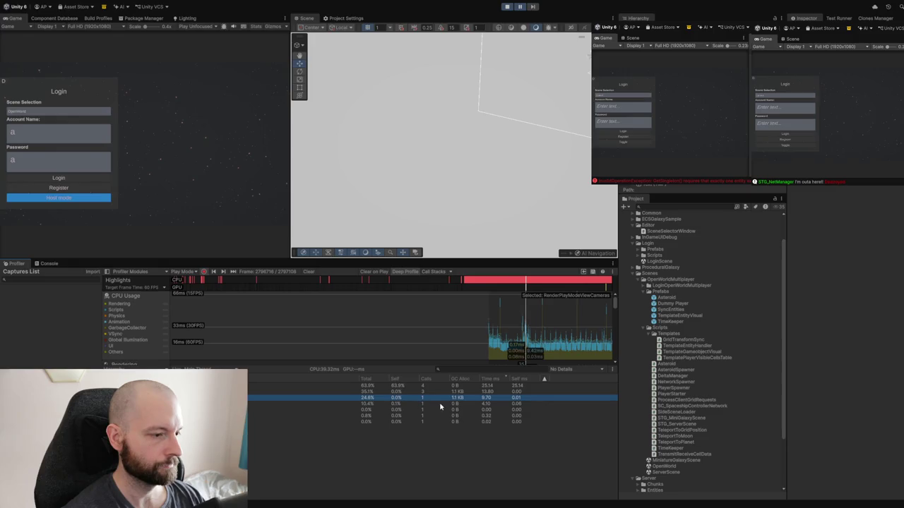
left_click(459, 387)
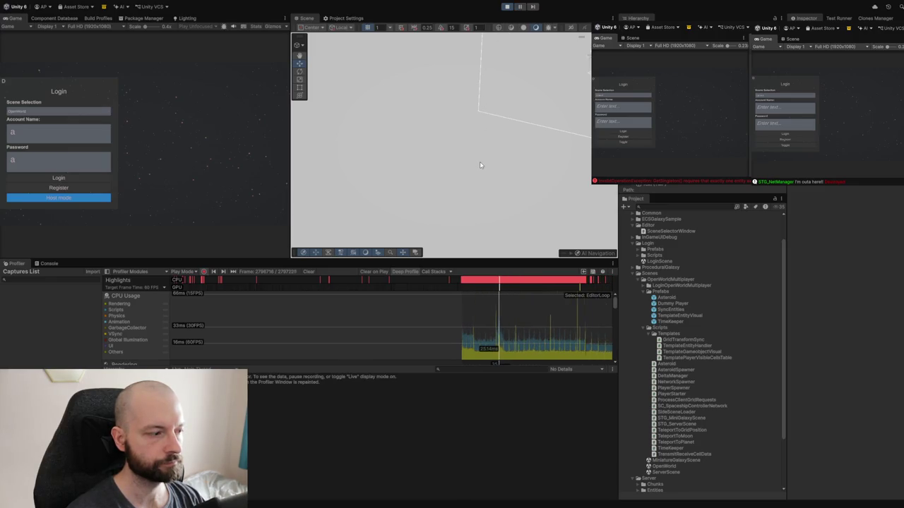
Step: Read the out-of-memory warning in the Console, exit Play Mode with Ctrl+P, and return to the Profiler
left_click(48, 263)
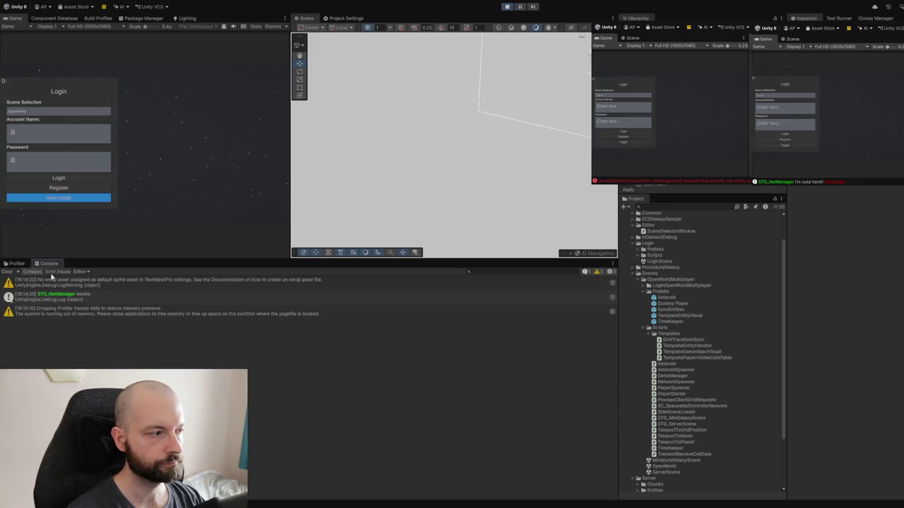
left_click(40, 315)
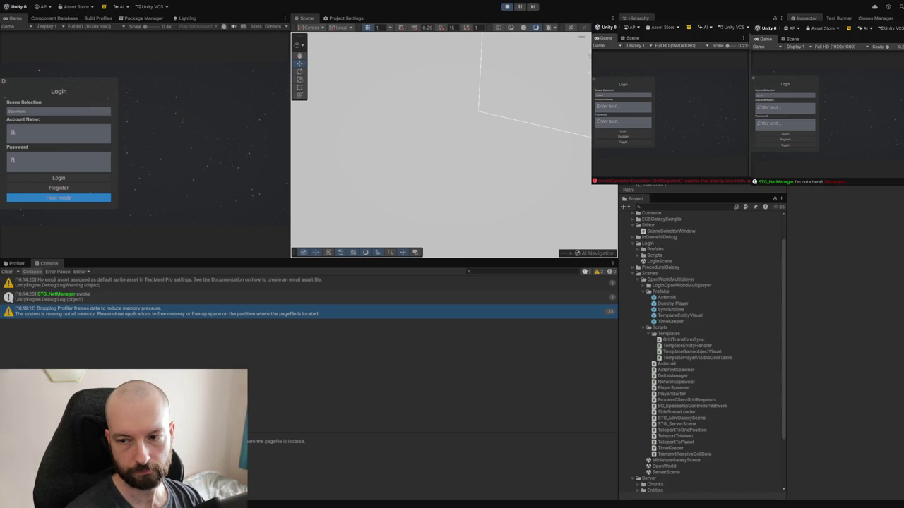
key("ctrl+p")
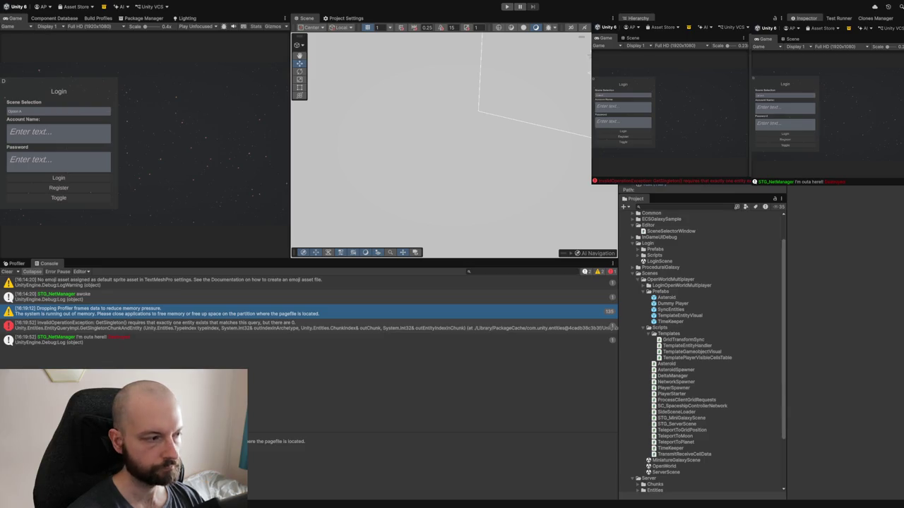
left_click(15, 264)
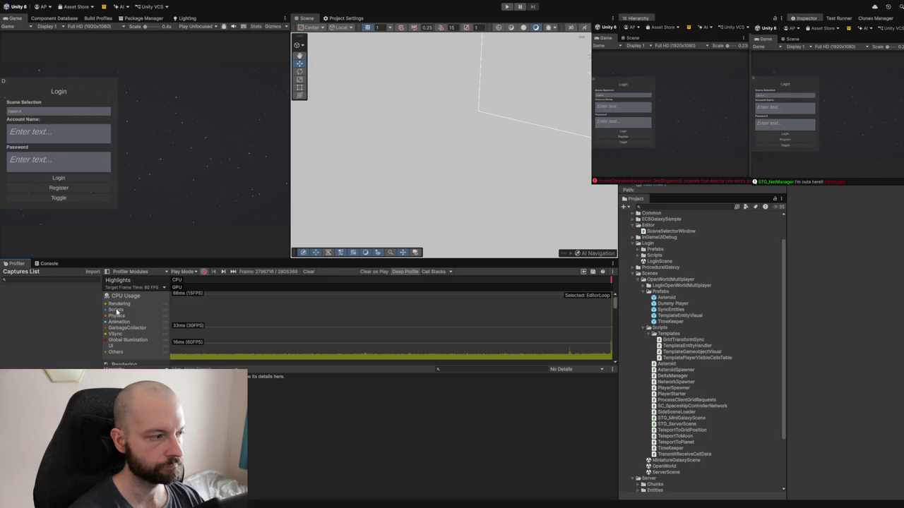
Step: Scroll the Profiler module list down to Memory and show its details
scroll(127, 336, "down", 3)
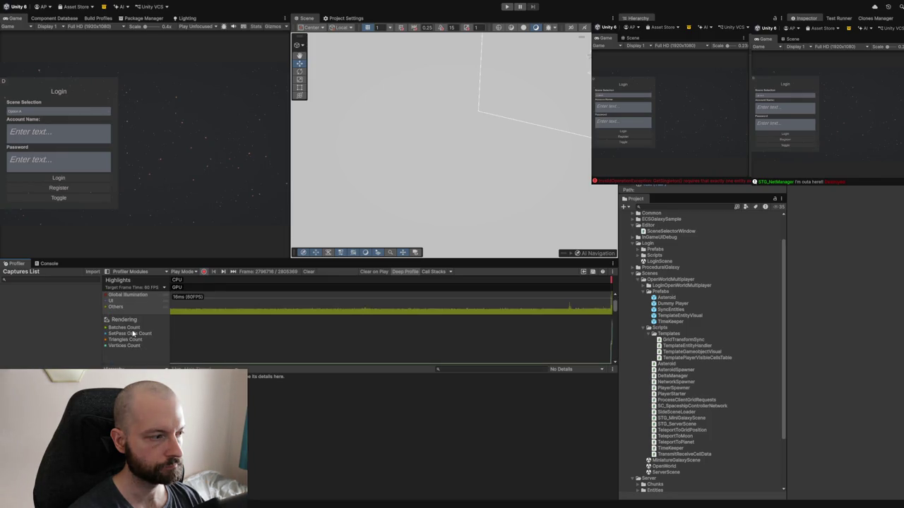
scroll(132, 332, "up", 2)
scroll(159, 311, "down", 2)
scroll(158, 311, "down", 2)
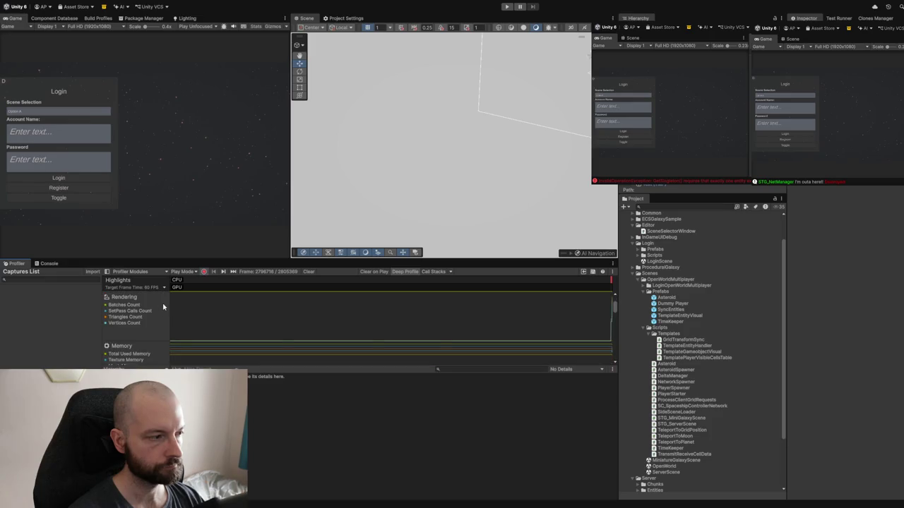
scroll(161, 309, "down", 2)
left_click(146, 310)
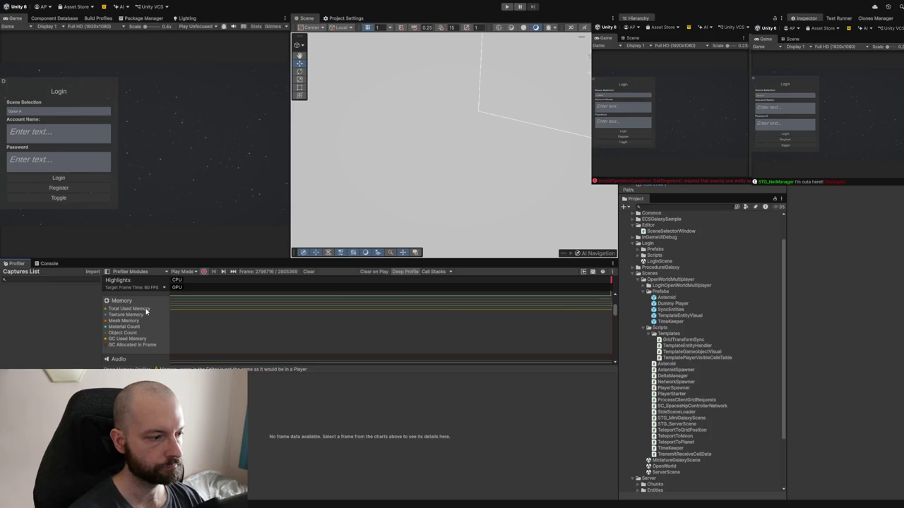
Step: Scroll back to CPU Usage, enter Play Mode, and toggle the login panel option
mouse_move(179, 288)
scroll(224, 352, "up", 5)
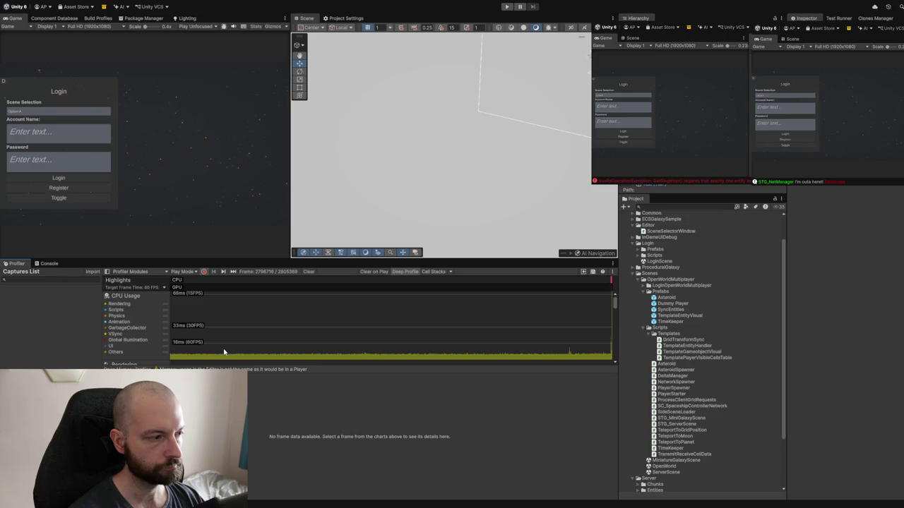
left_click(506, 6)
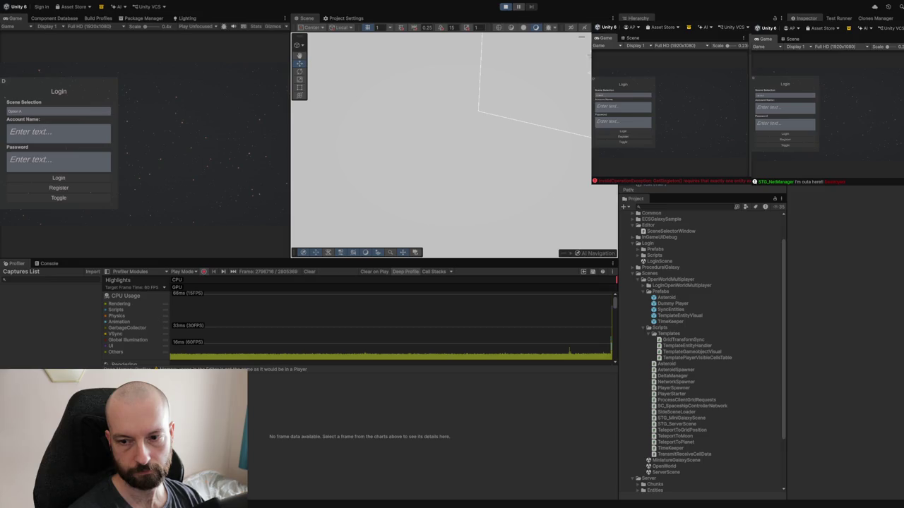
left_click(58, 198)
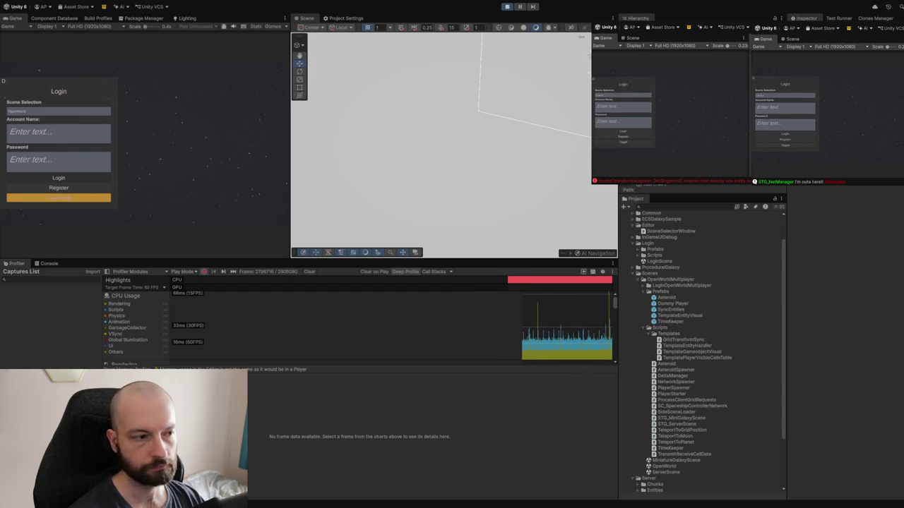
Step: Select a frame in the CPU chart, view its 29.50 GB memory breakdown, and stop Play Mode
left_click(558, 339)
left_click(563, 339)
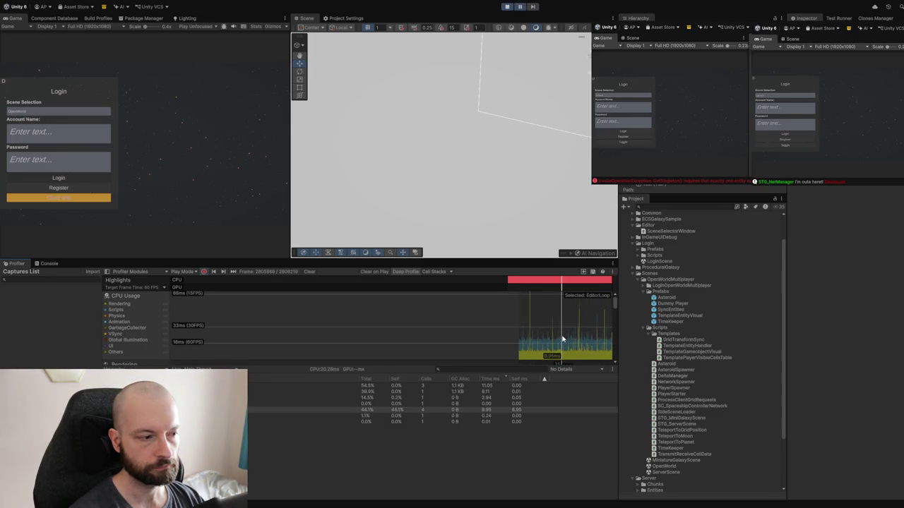
scroll(368, 333, "down", 5)
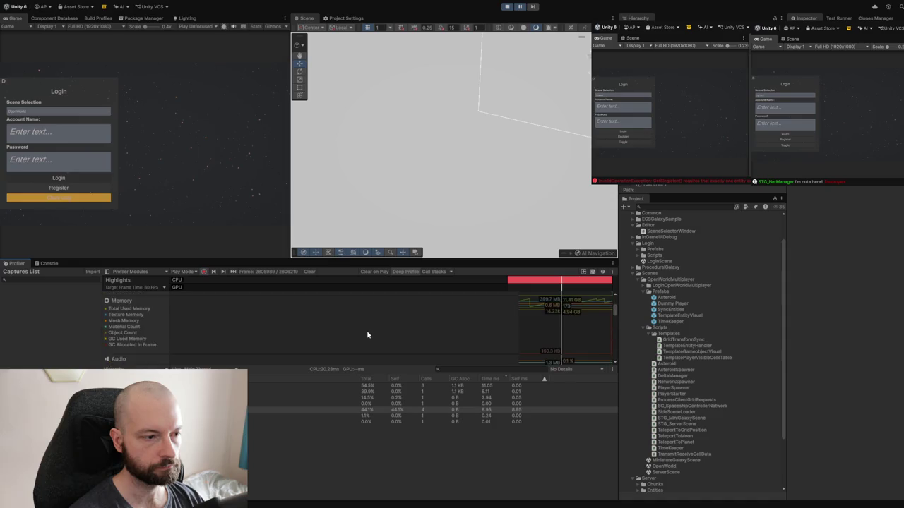
left_click(584, 308)
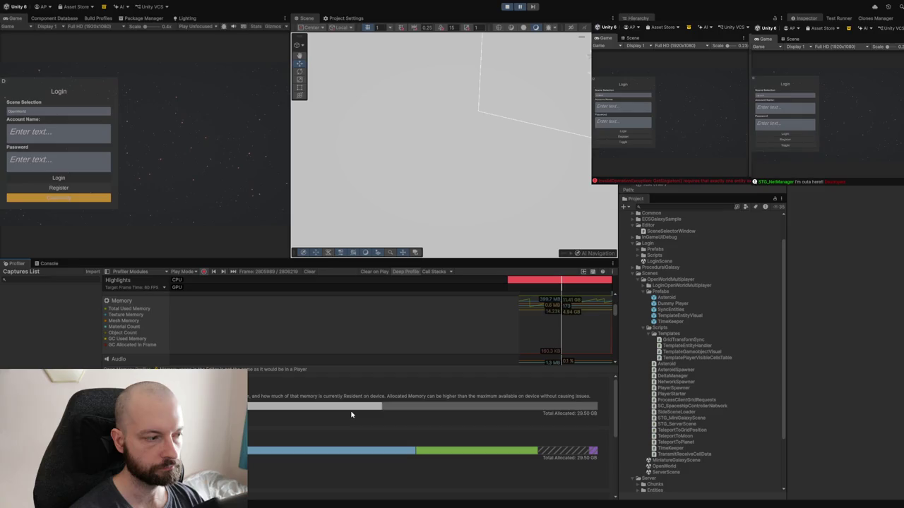
scroll(350, 414, "down", 2)
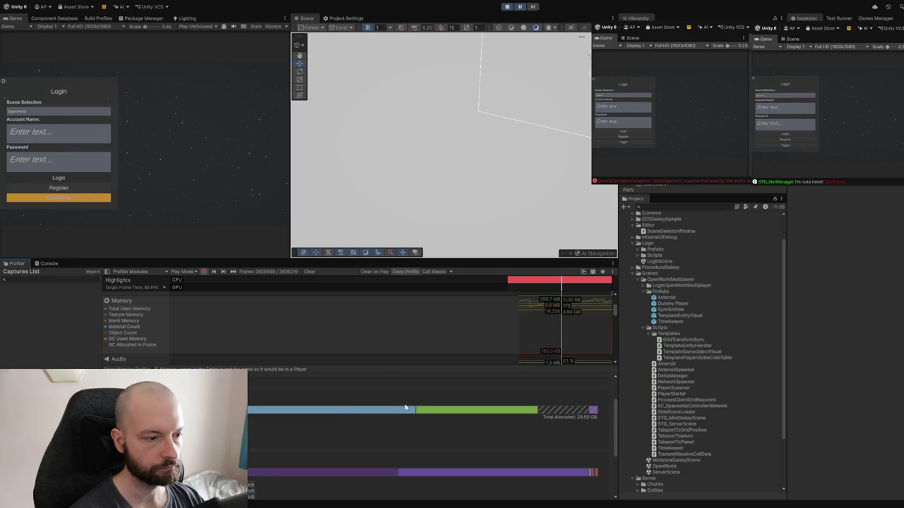
left_click(508, 7)
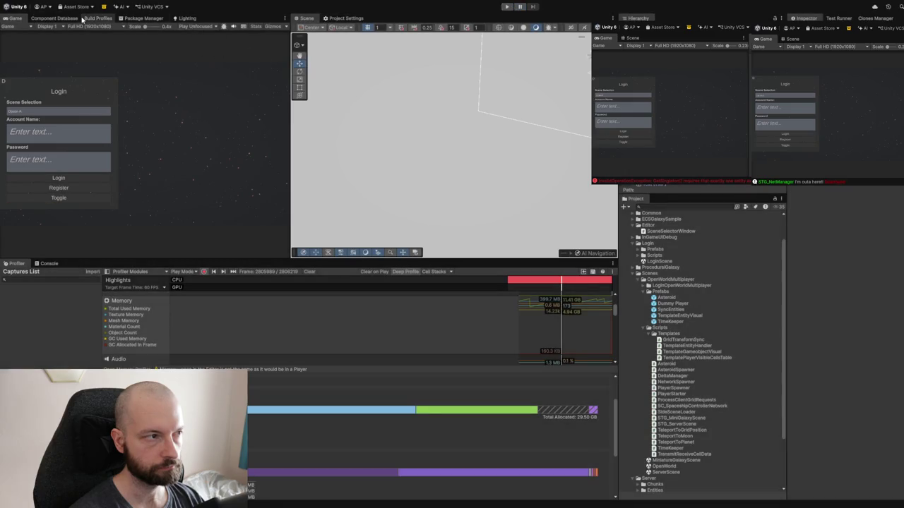
Step: Show the Component Database and switch between its Entities and Component Data views, ending on Entities
left_click(48, 18)
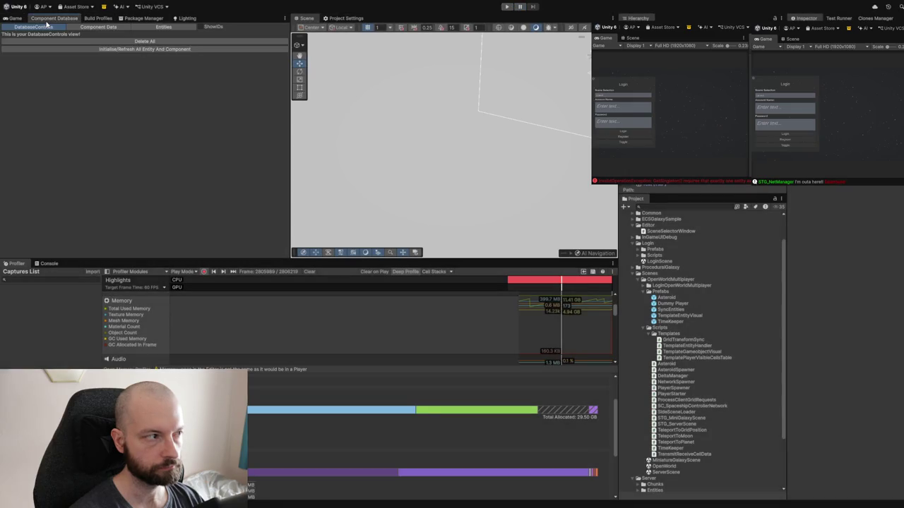
left_click(163, 27)
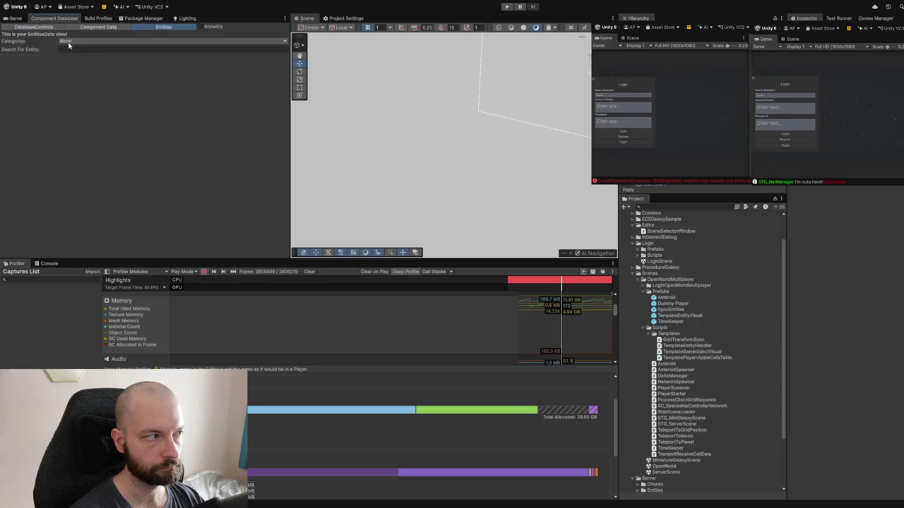
left_click(94, 28)
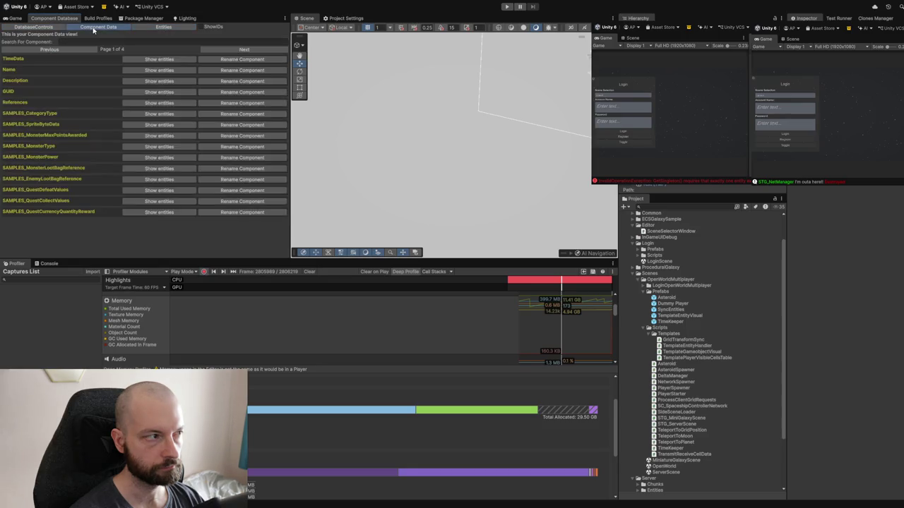
left_click(152, 28)
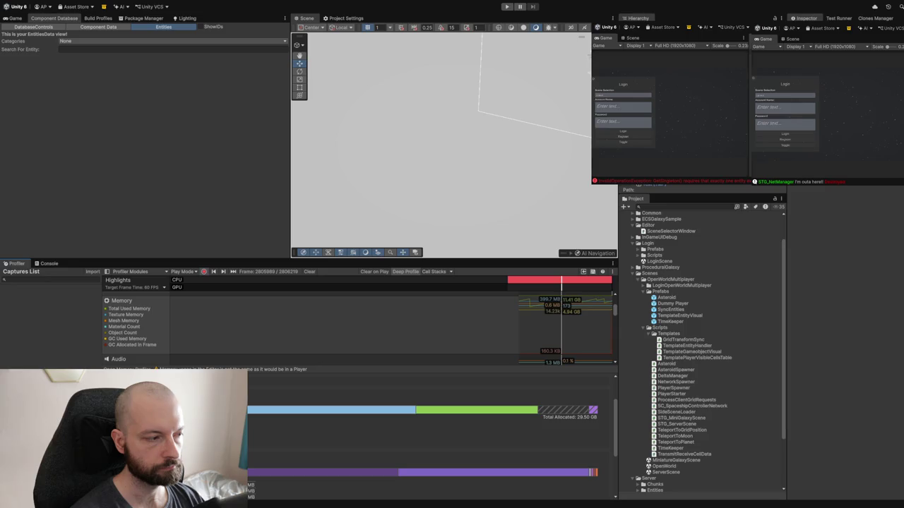
scroll(431, 437, "down", 3)
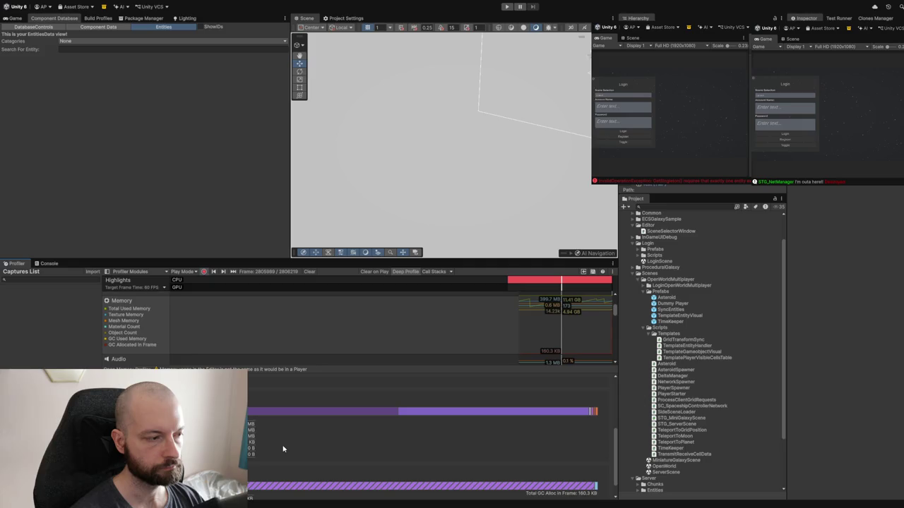
scroll(283, 449, "down", 1)
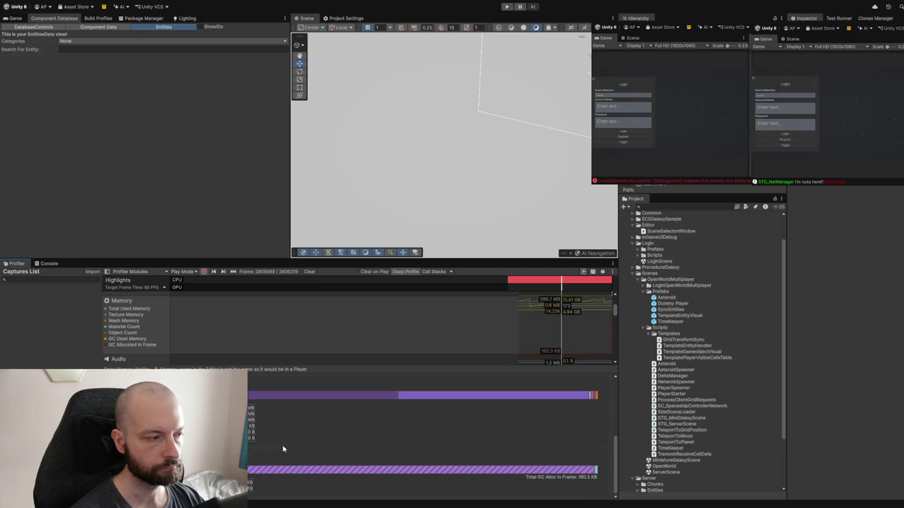
scroll(282, 449, "up", 5)
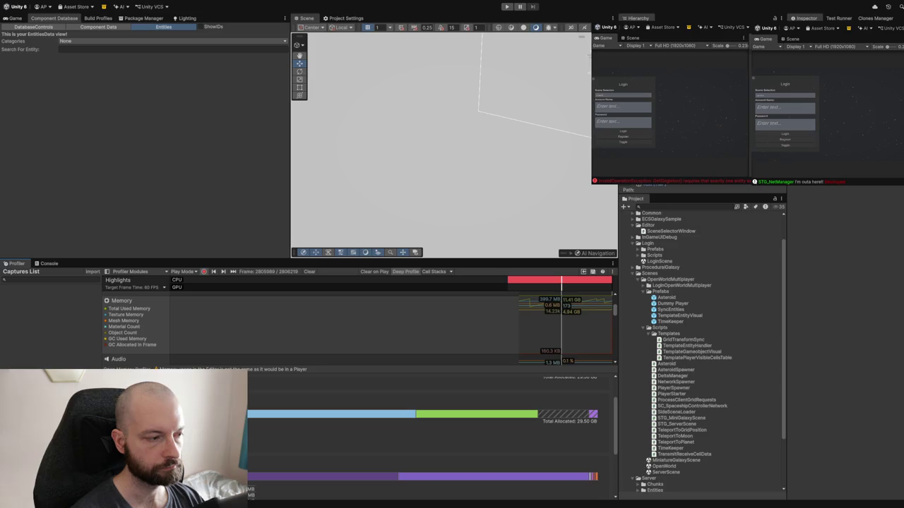
scroll(423, 438, "up", 2)
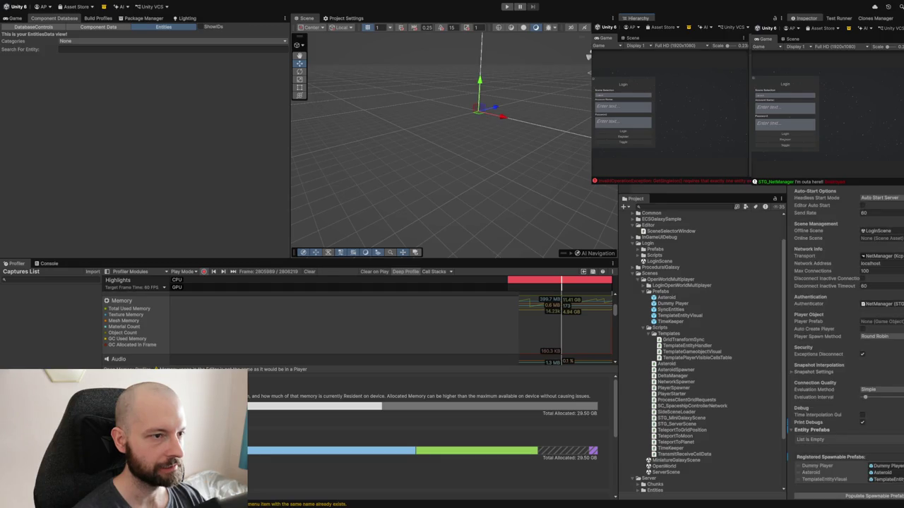
Step: Scroll through the NetworkManager settings and select the OpenWorld scene asset
scroll(843, 243, "down", 3)
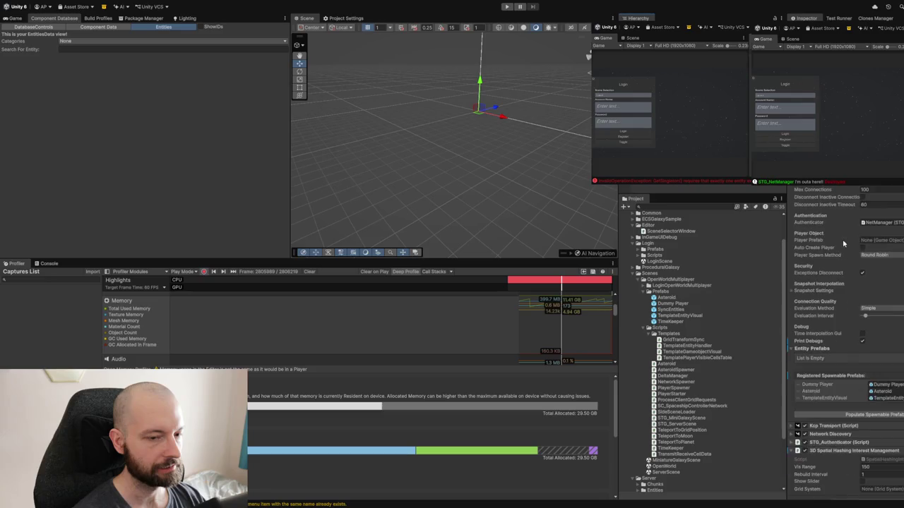
scroll(842, 242, "down", 1)
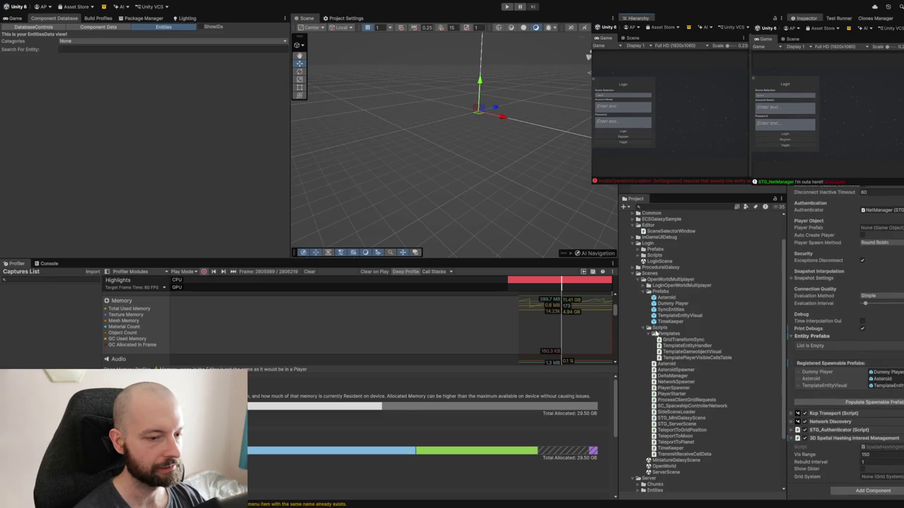
scroll(675, 333, "down", 3)
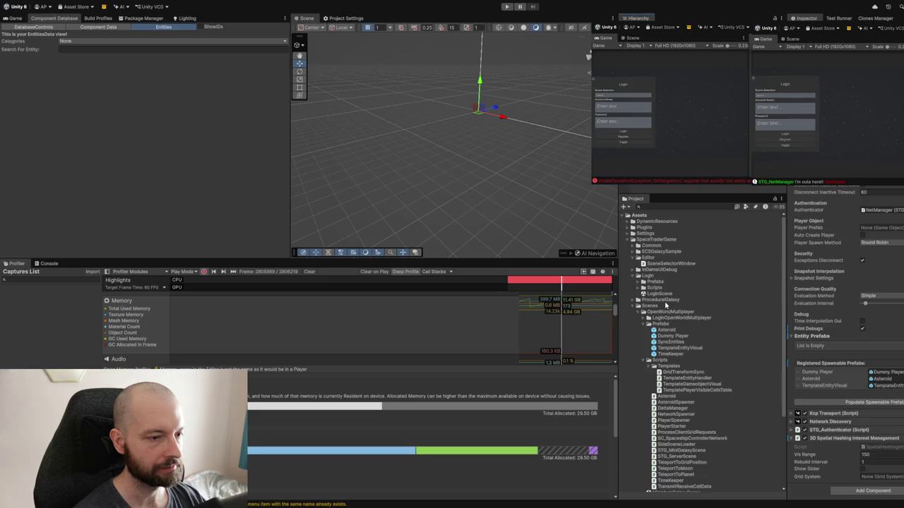
left_click(663, 399)
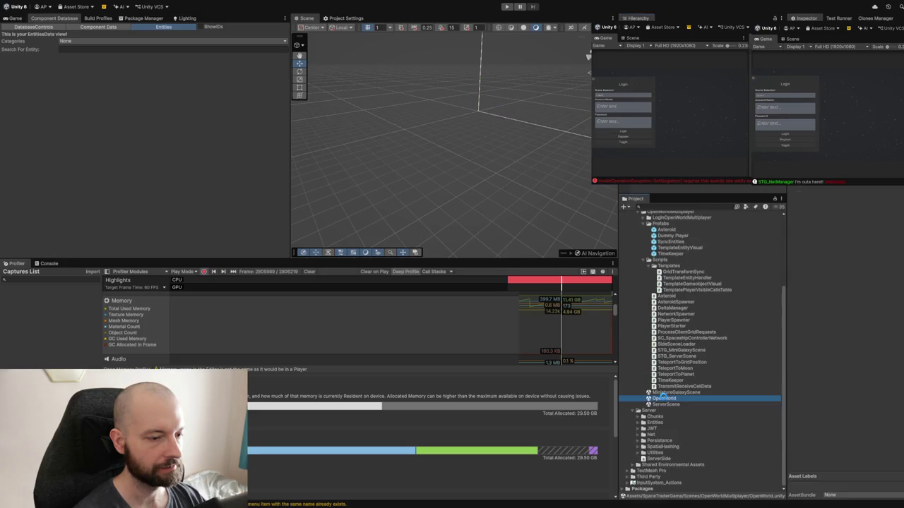
Step: Undo the scene asset selection and switch to the Package Manager
key("ctrl+z")
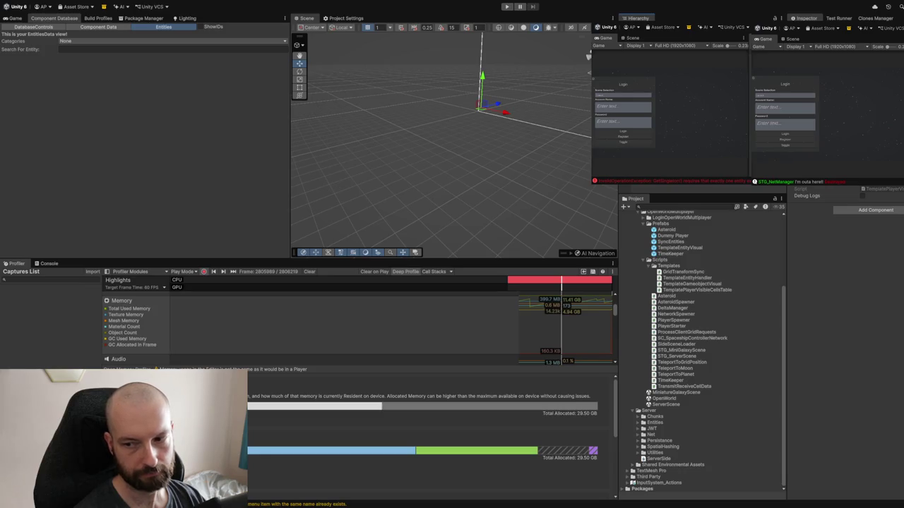
left_click(143, 19)
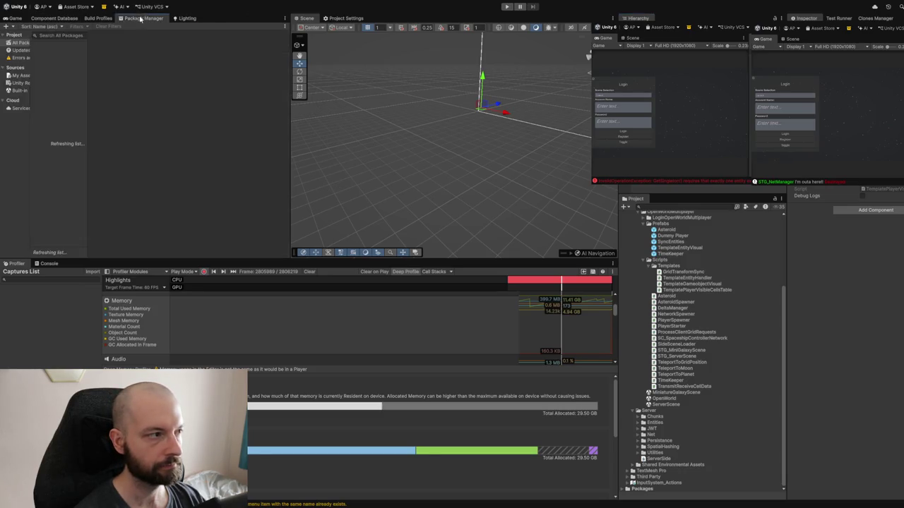
Step: Search packages for 'memory' and locate the Memory Profiler 1.1.12 files in the Project window
left_click(60, 35)
type("memo")
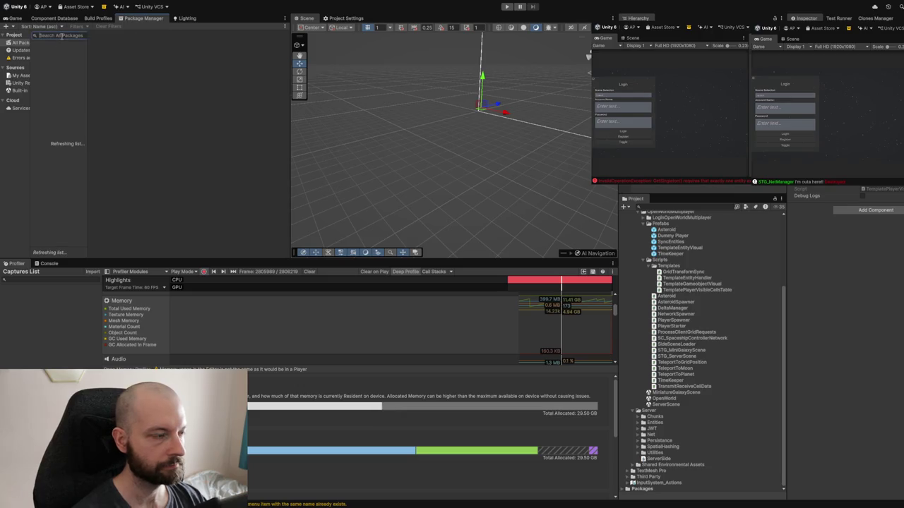
type("ry")
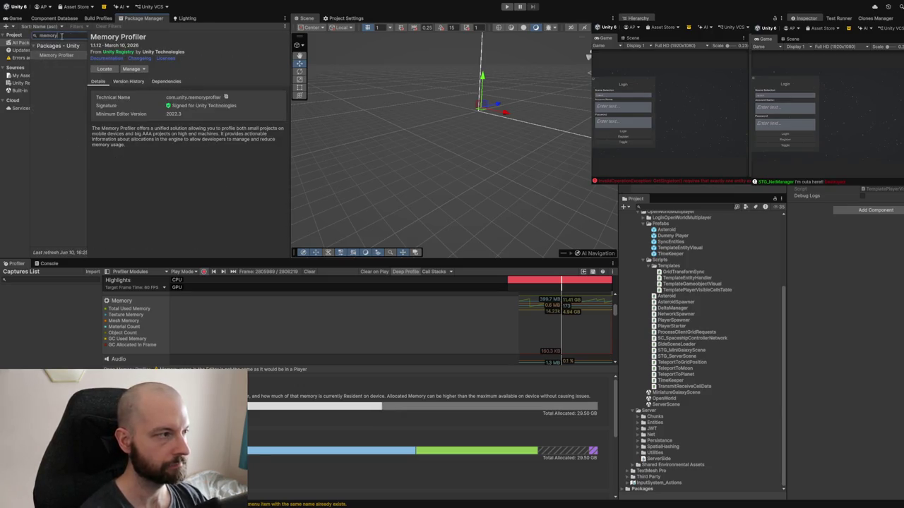
left_click(104, 68)
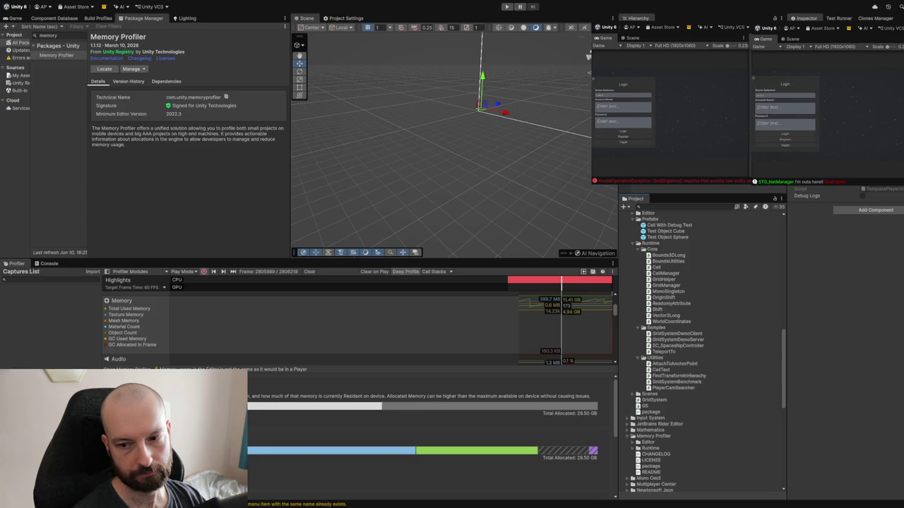
scroll(430, 438, "down", 3)
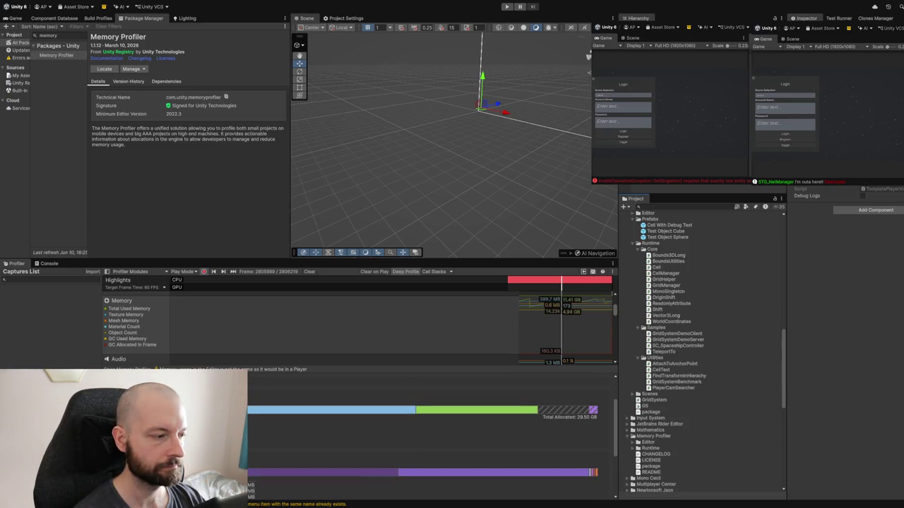
scroll(431, 437, "down", 2)
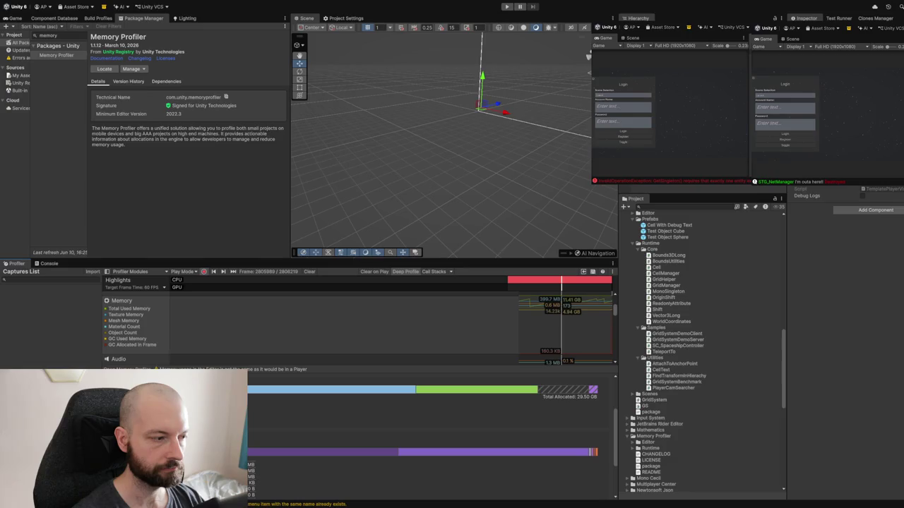
left_click(506, 7)
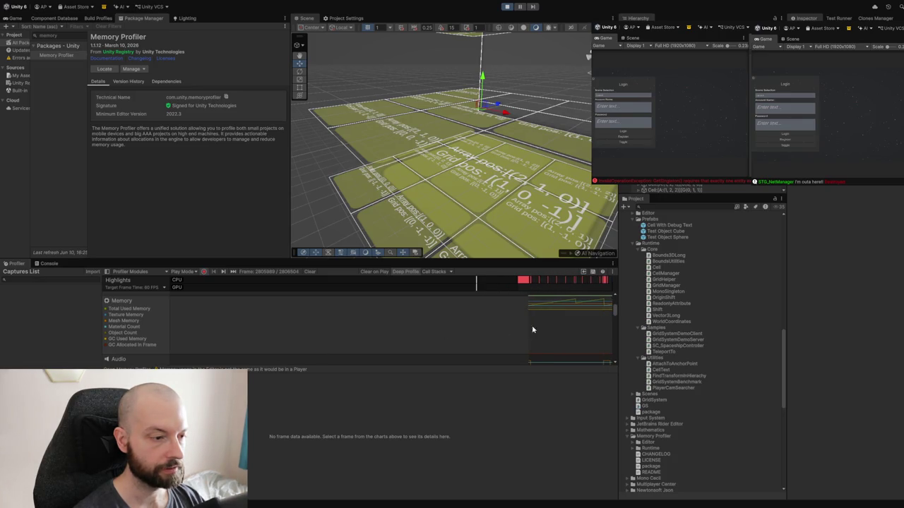
Step: Pick a profiled frame to view its memory details and hide the Total Used Memory series
left_click(553, 329)
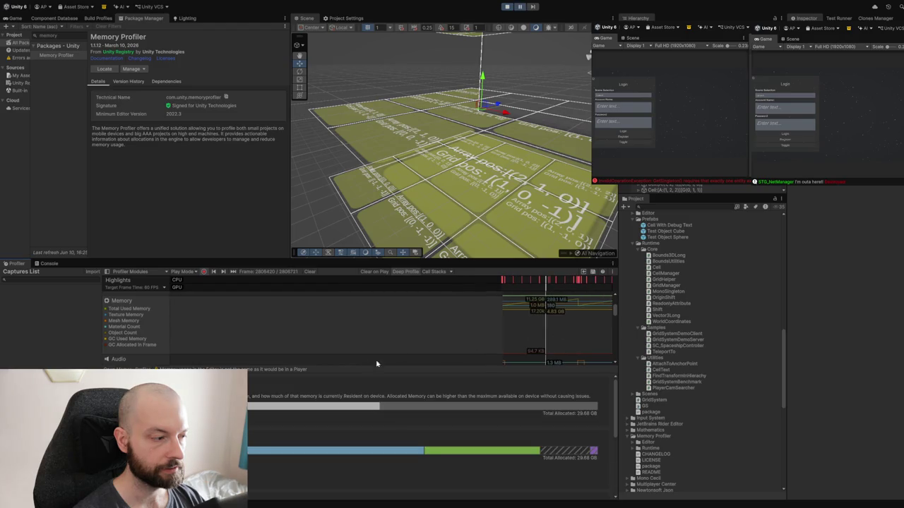
scroll(259, 457, "down", 2)
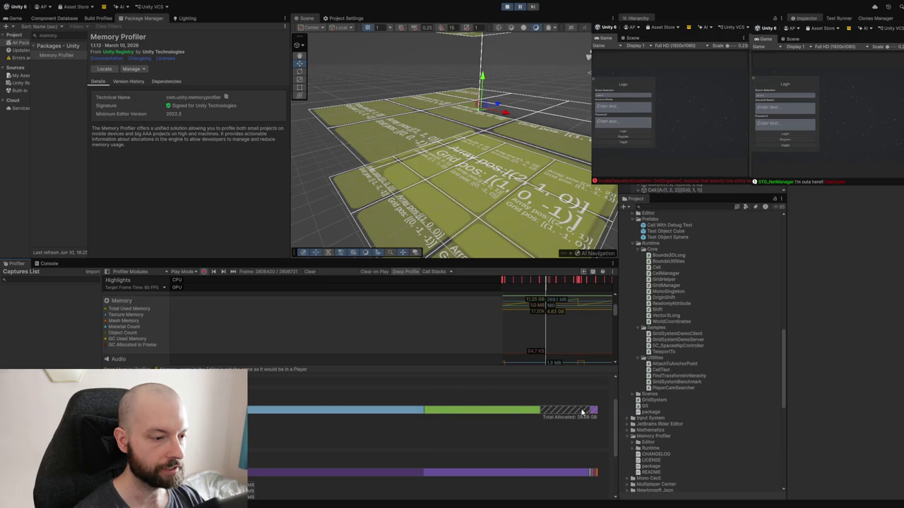
scroll(570, 417, "up", 1)
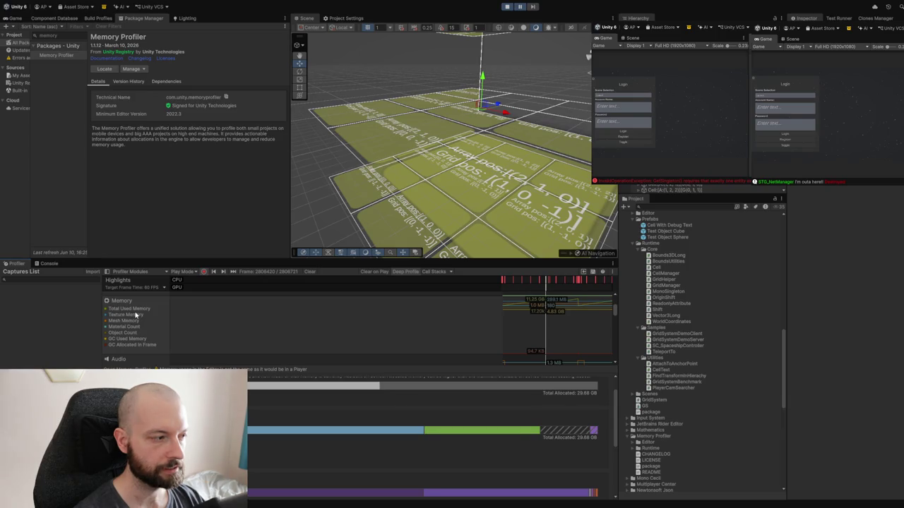
left_click(138, 311)
Step: Show Total Used Memory in the legend again and capture a first memory snapshot
left_click(139, 312)
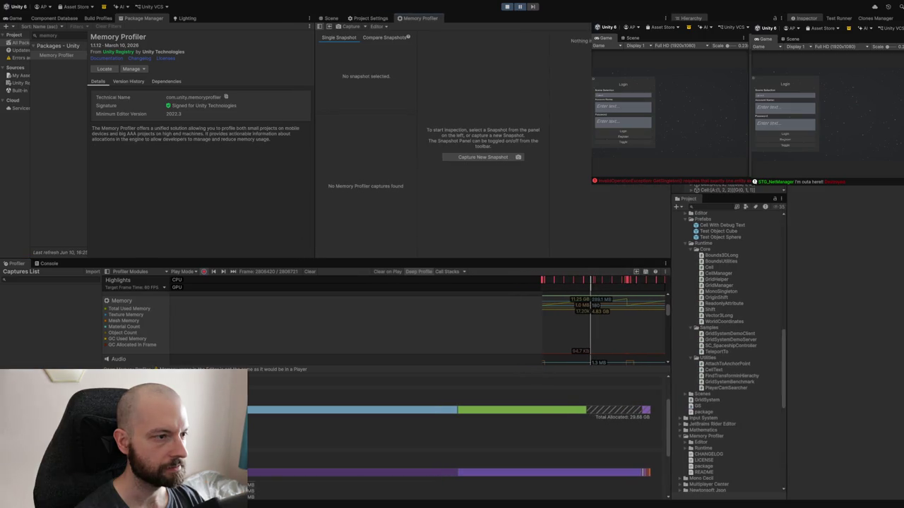
left_click(504, 158)
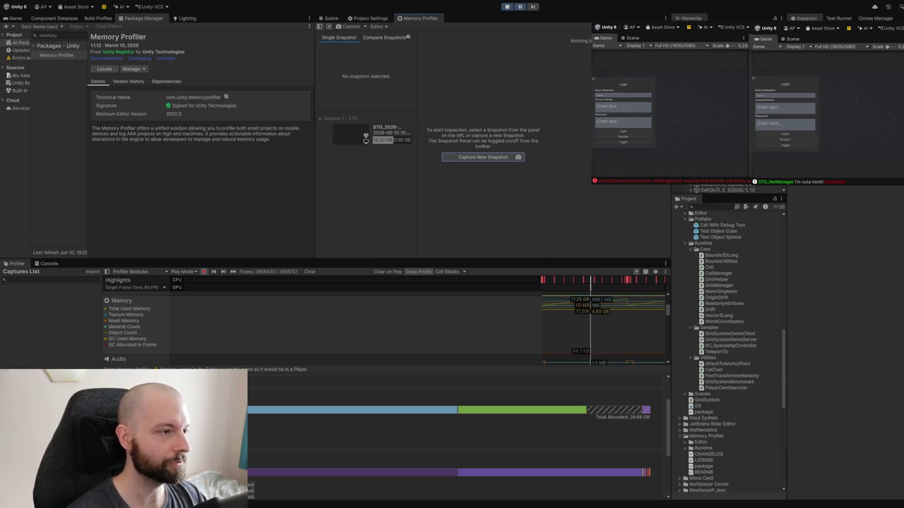
Step: Load the roughly 16.33 GB Session 1 snapshot for inspection
left_click(382, 136)
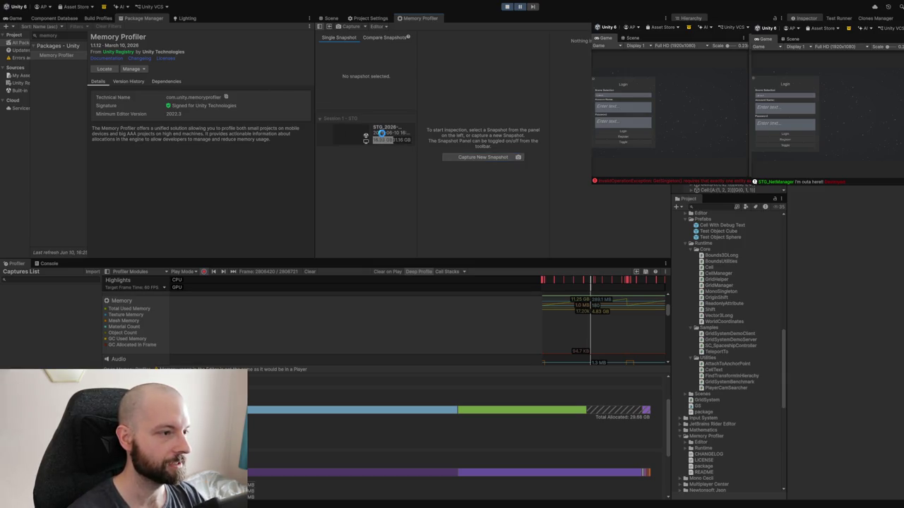
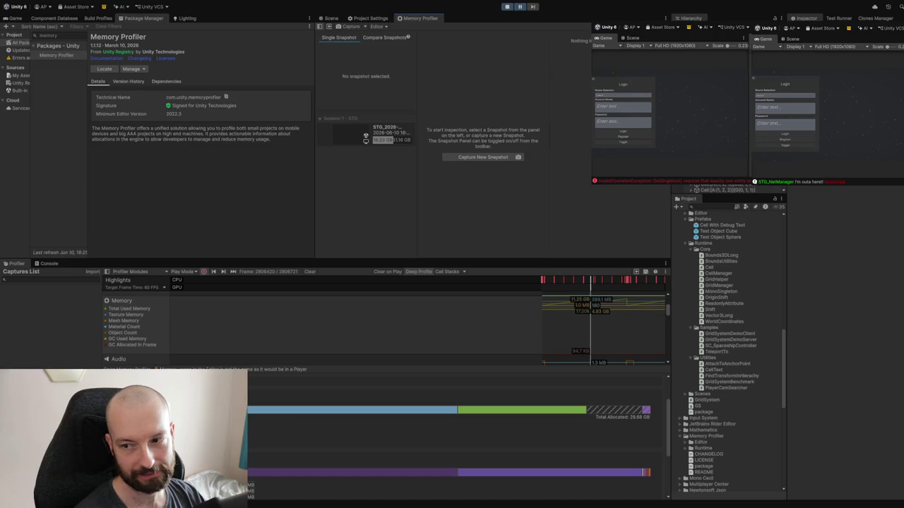
Step: Review the snapshot's memory summary, Managed details and full memory breakdown, then minimize the main editor
left_click(372, 134)
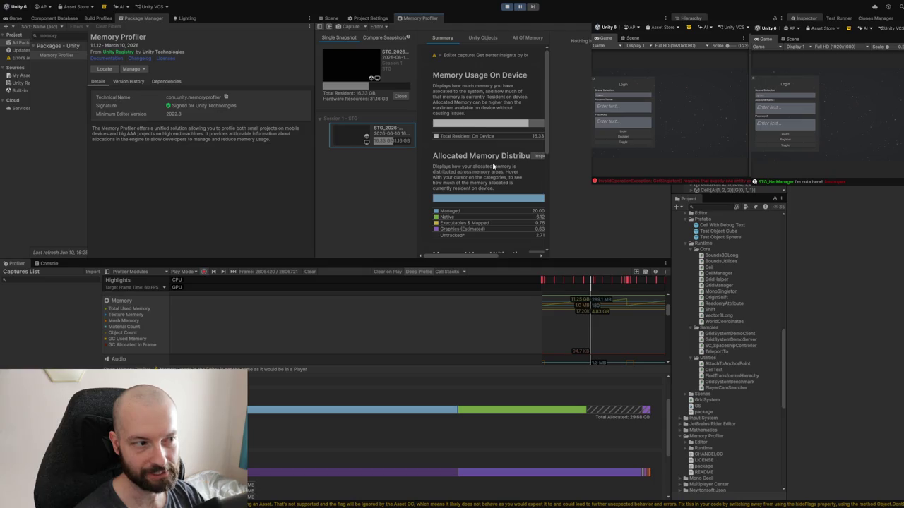
scroll(492, 165, "down", 2)
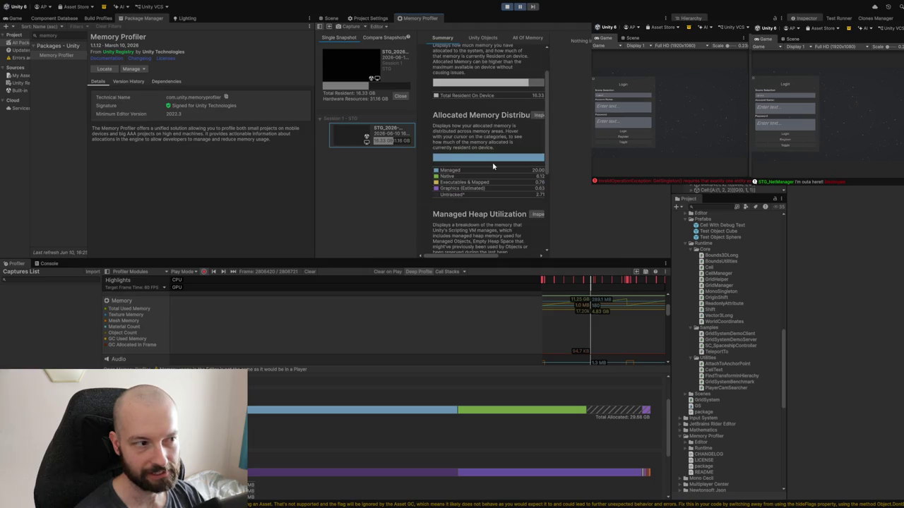
scroll(493, 166, "down", 1)
left_click(453, 153)
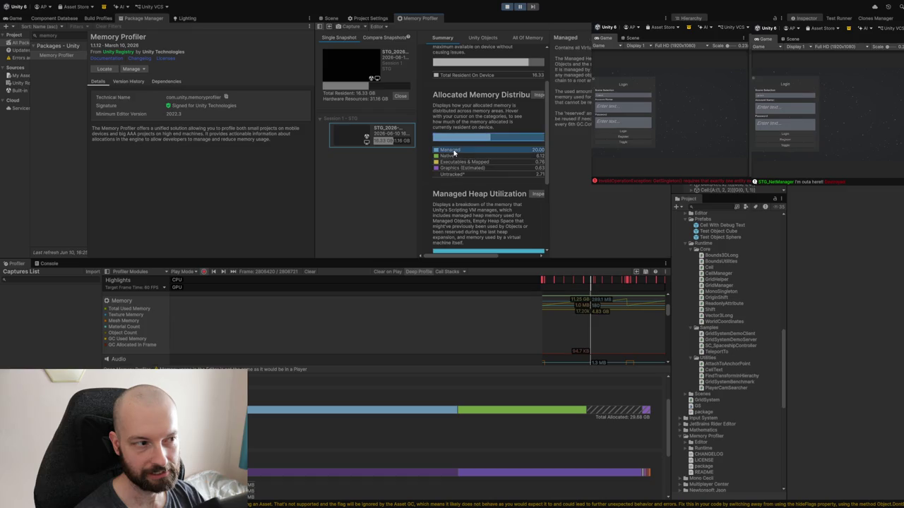
scroll(454, 152, "up", 3)
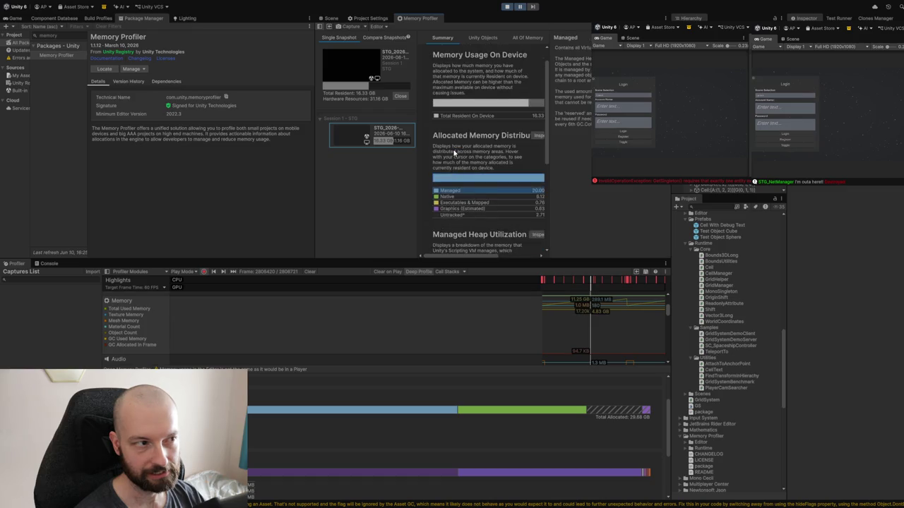
left_click(520, 40)
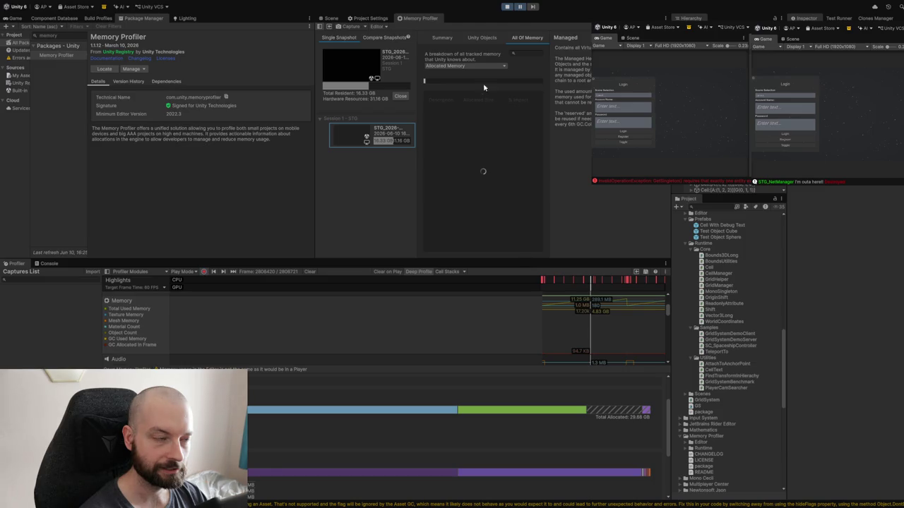
left_click(506, 8)
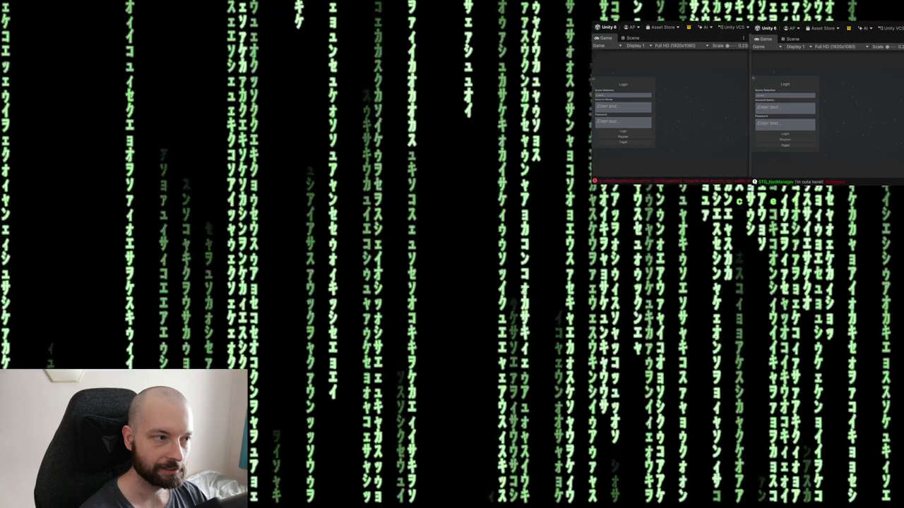